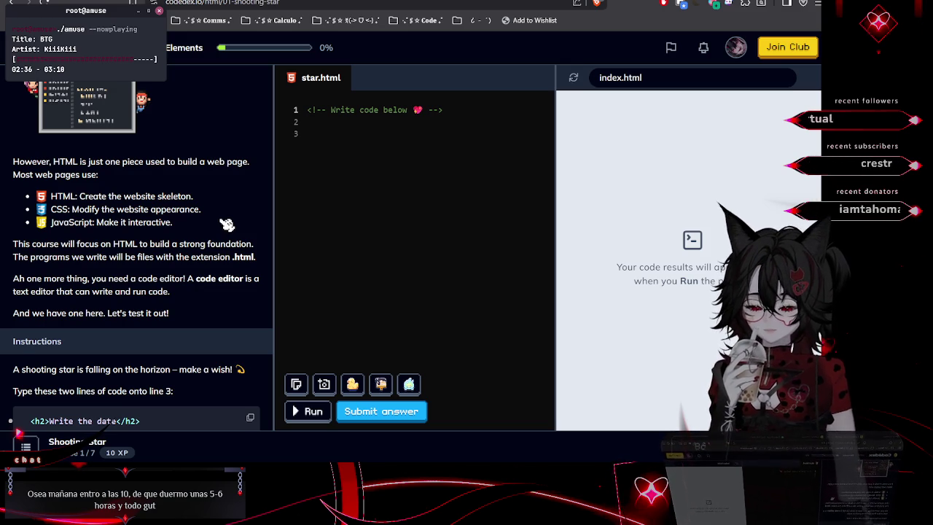
Paste the lesson's example h2 and p lines into line 3 of star.html
scroll(227, 224, down, 4)
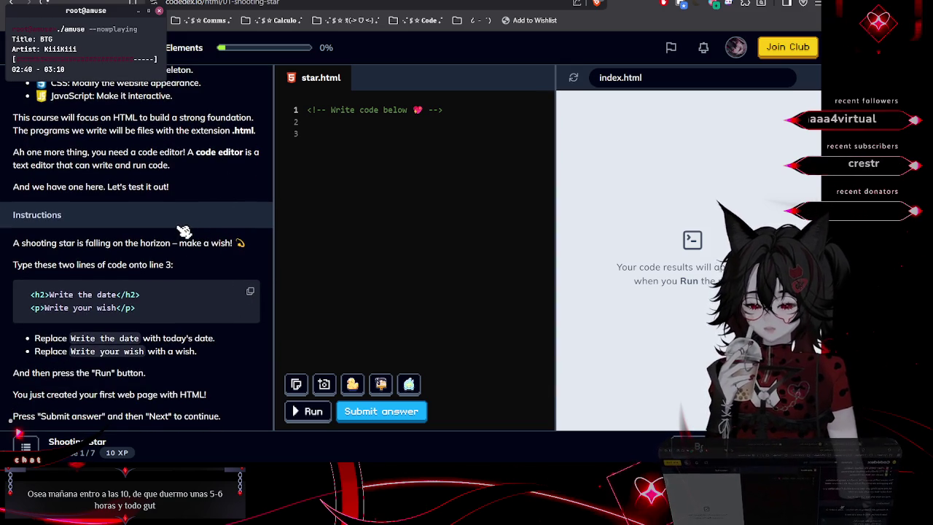
scroll(184, 231, down, 1)
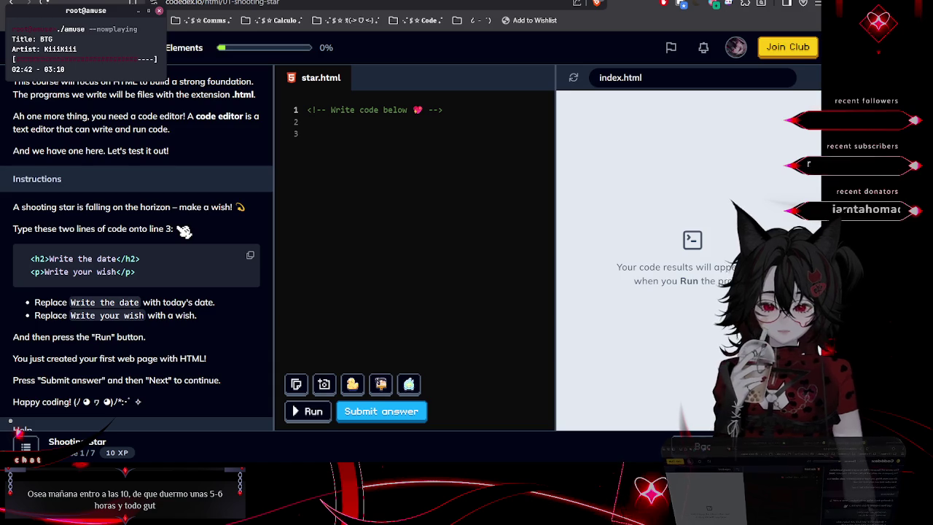
scroll(184, 231, down, 1)
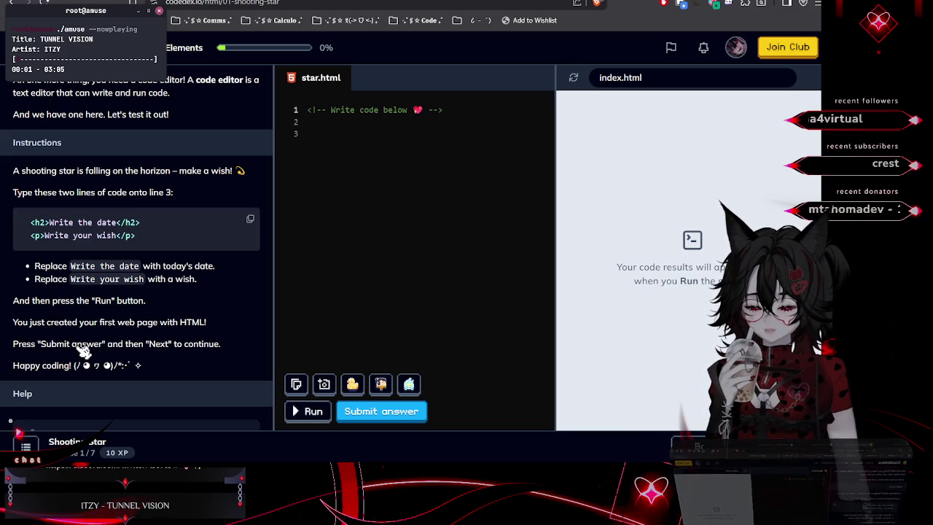
click(250, 219)
click(316, 150)
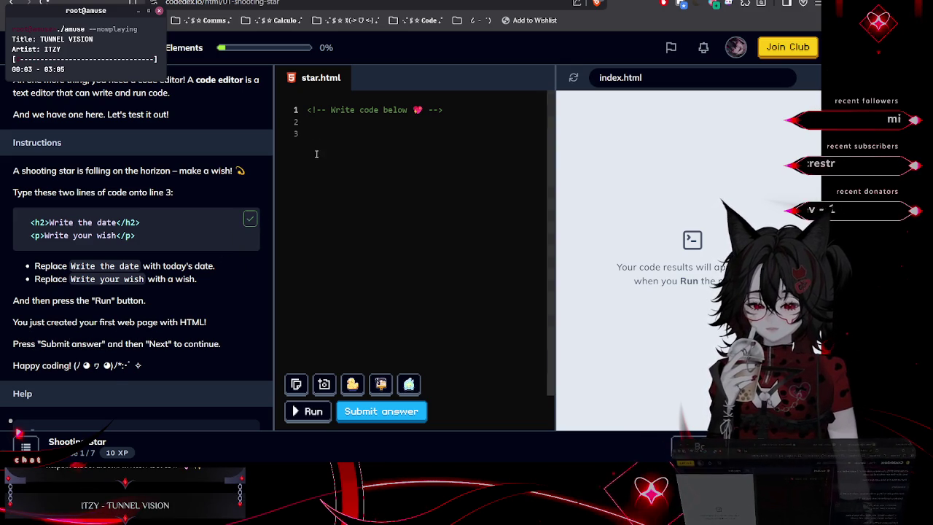
key(ctrl+v)
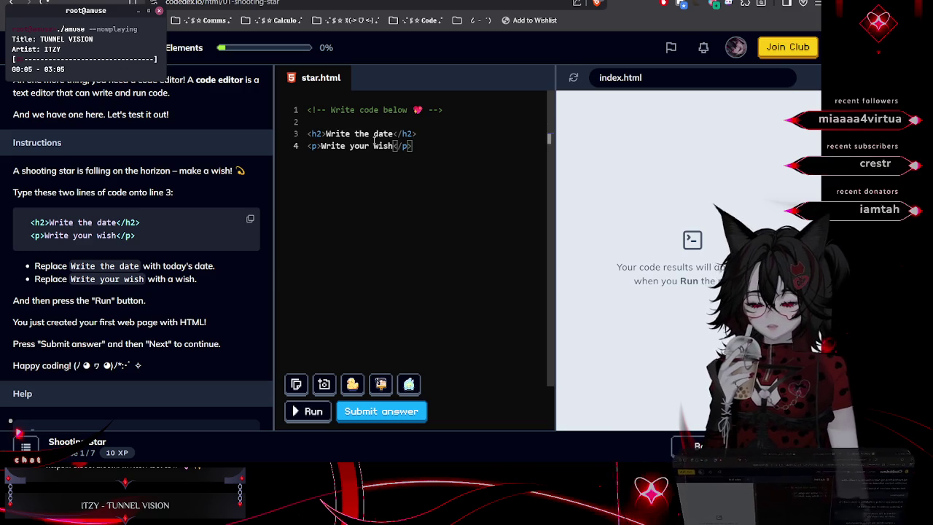
Replace the 'Write the date' placeholder with 25/01/2026 and select 'Write your wish'
drag(393, 134, 326, 134)
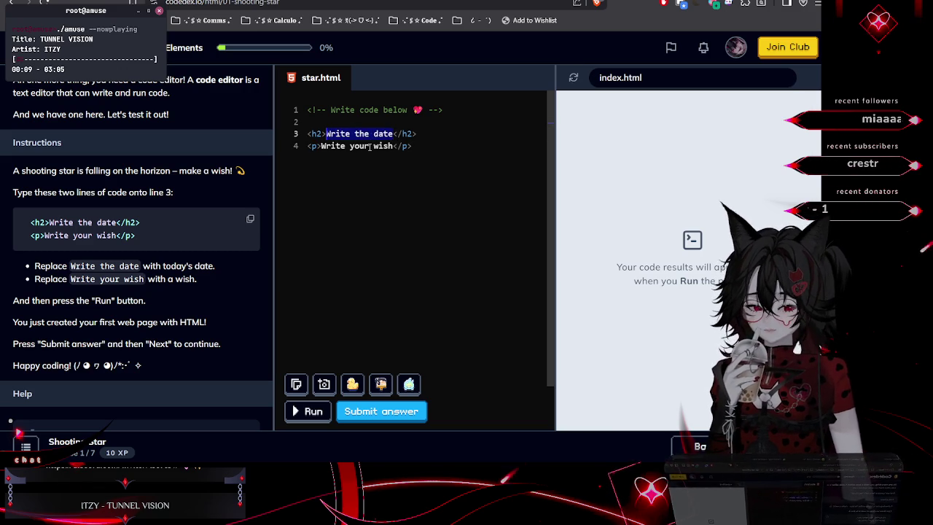
text(25)
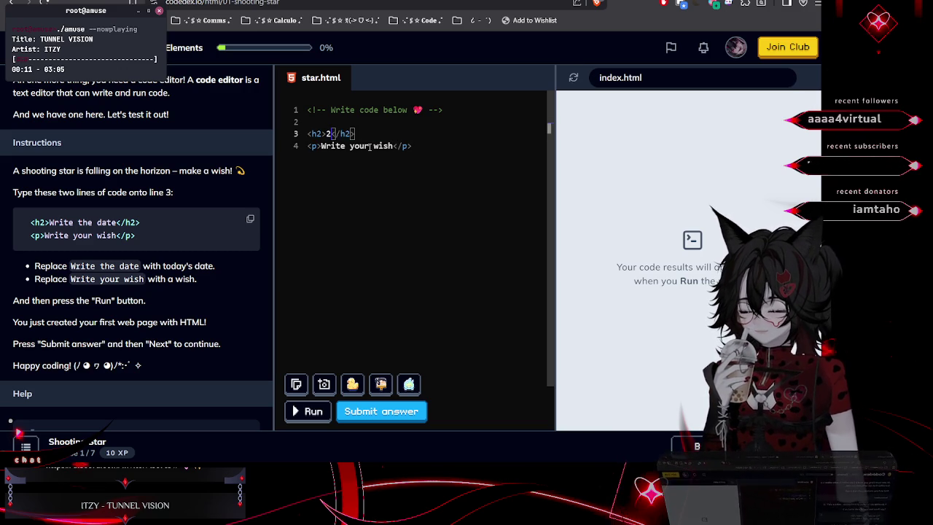
text(/)
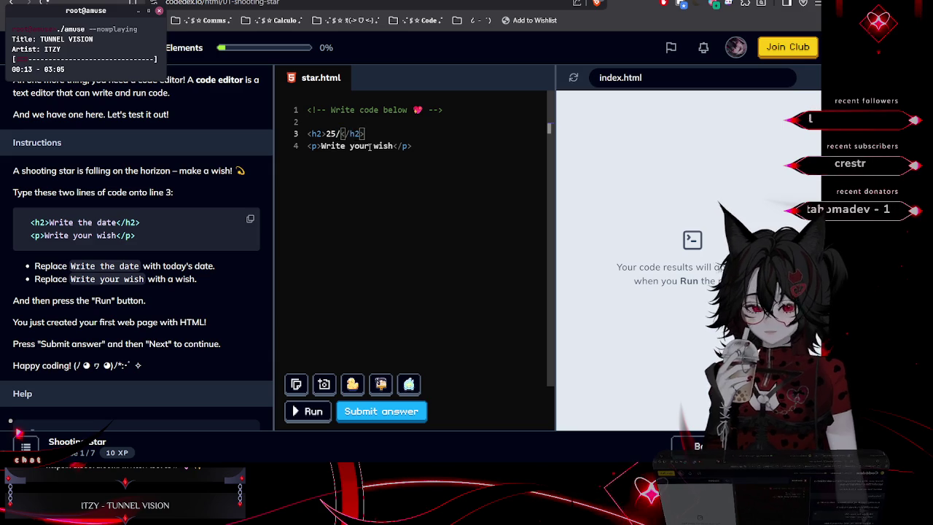
text(01)
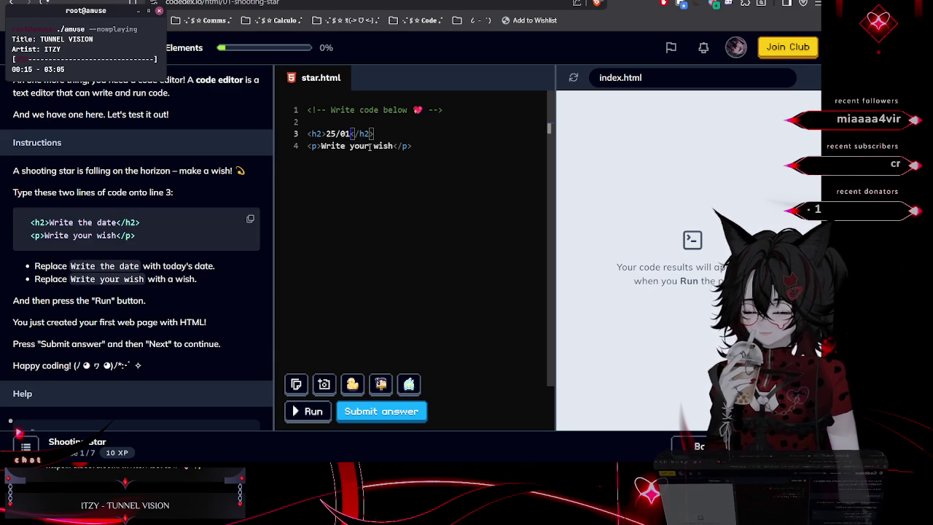
text(/2026)
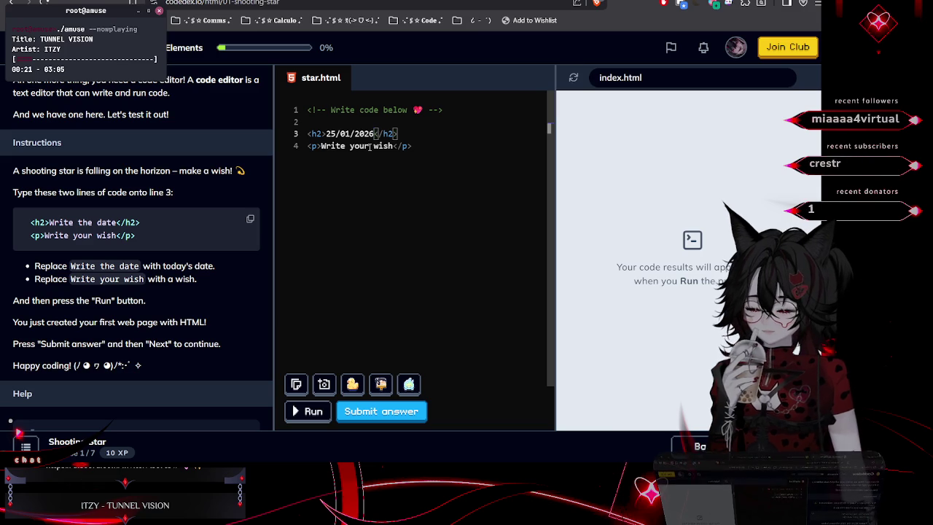
drag(323, 147, 394, 146)
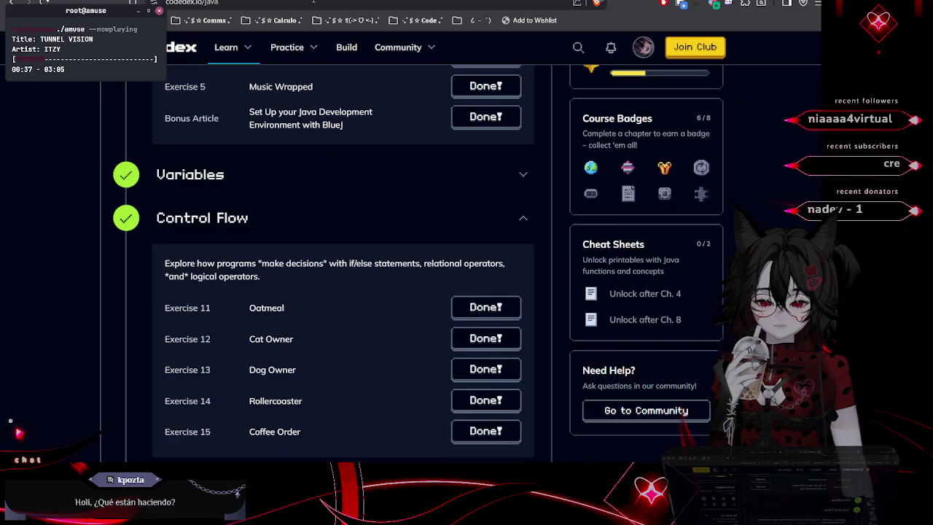
Glance at the GitHub Education tab, then browse the list of Codédex courses
scroll(385, 223, up, 5)
key(ctrl+Tab)
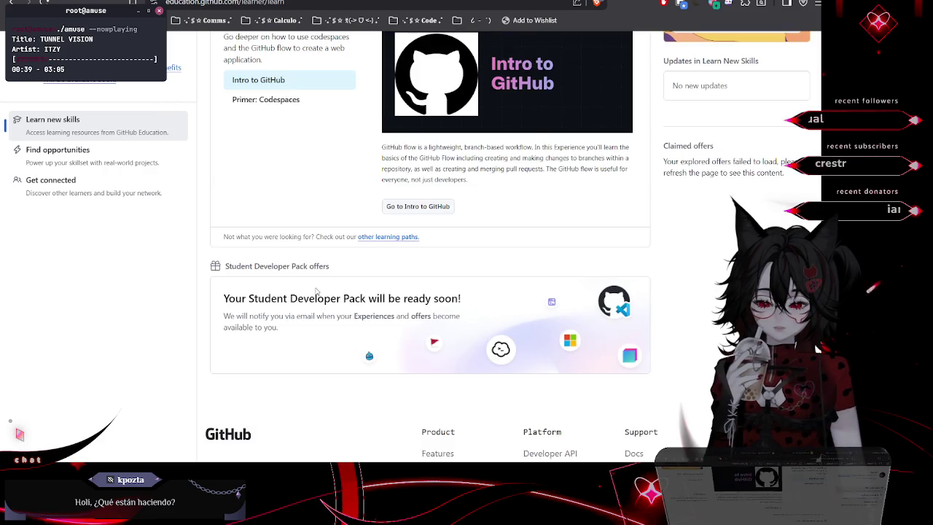
key(ctrl+shift+Tab)
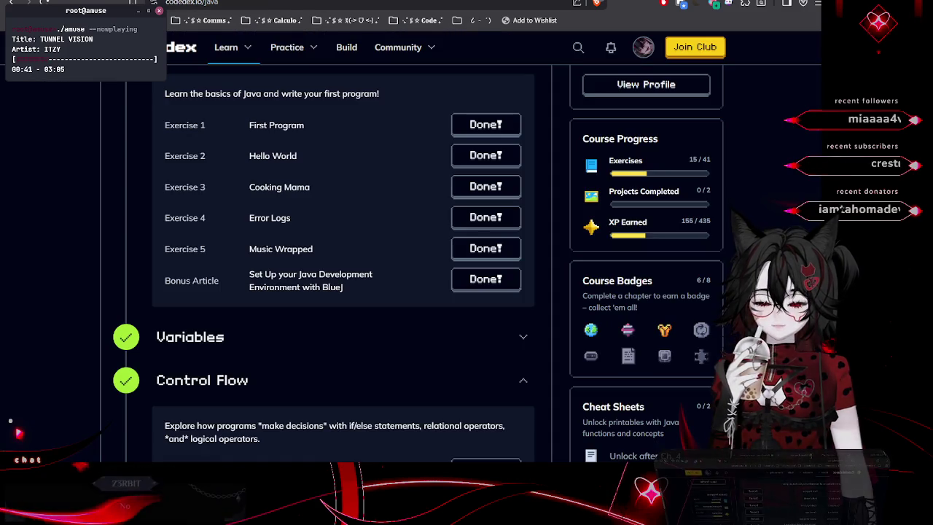
click(248, 47)
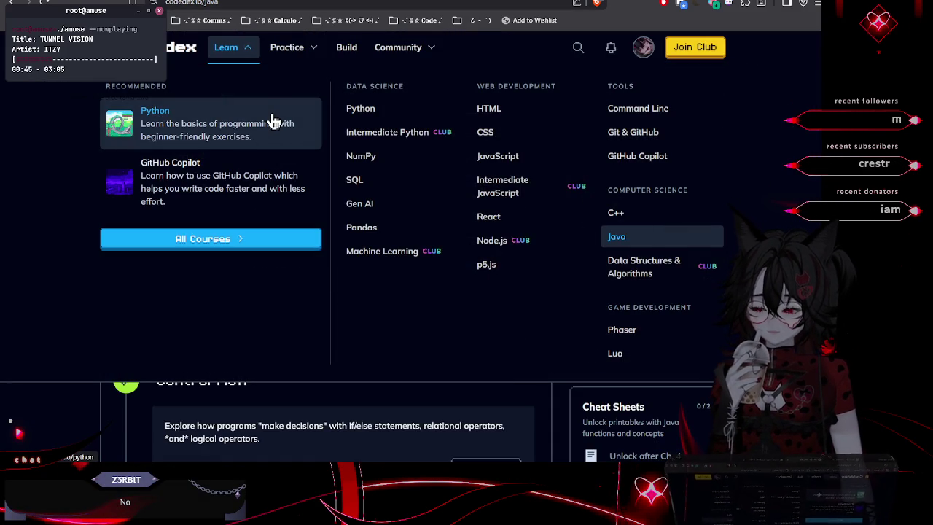
scroll(404, 248, up, 1)
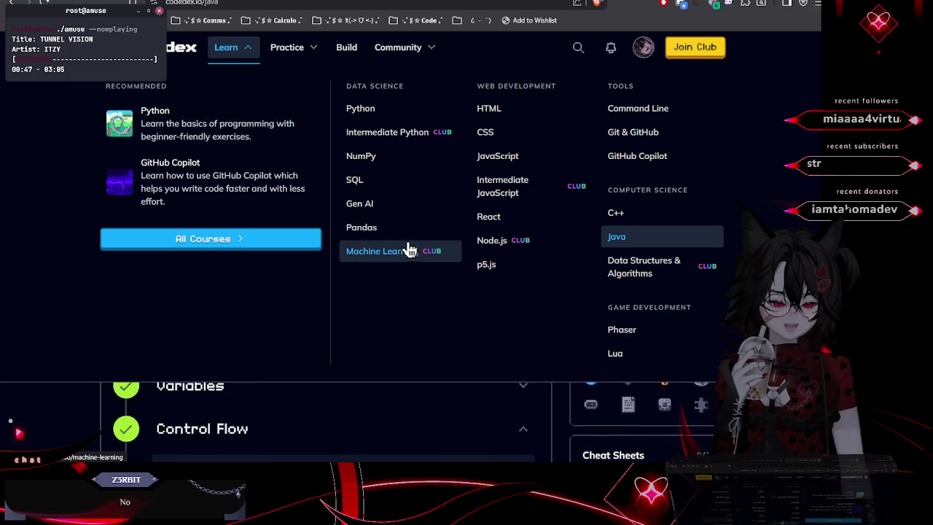
scroll(356, 202, up, 5)
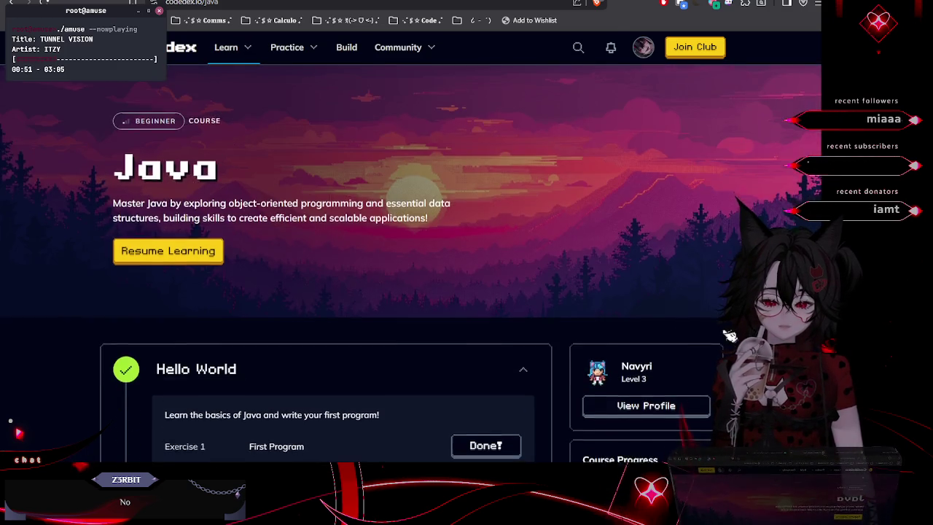
scroll(430, 256, down, 3)
scroll(430, 256, down, 7)
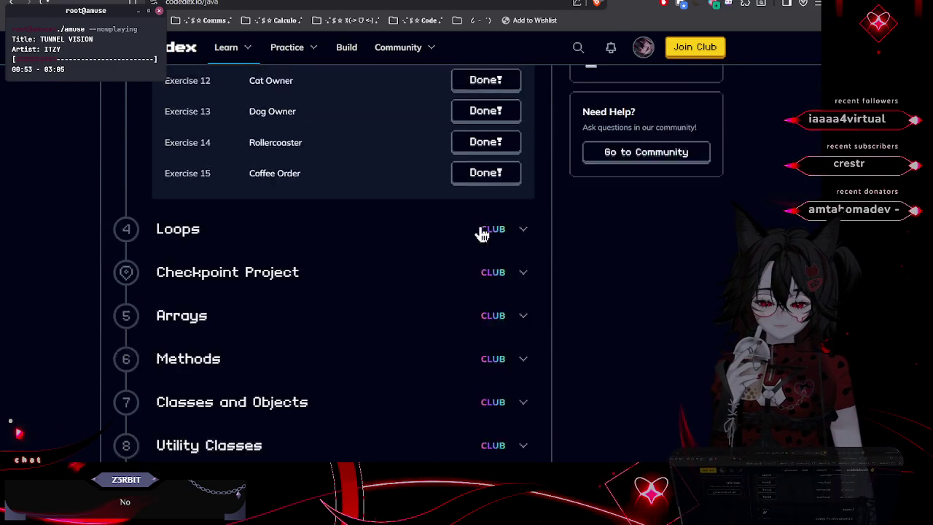
Expand and collapse the Java course's Loops chapter, then return to the Shooting Star editor
click(526, 209)
click(522, 204)
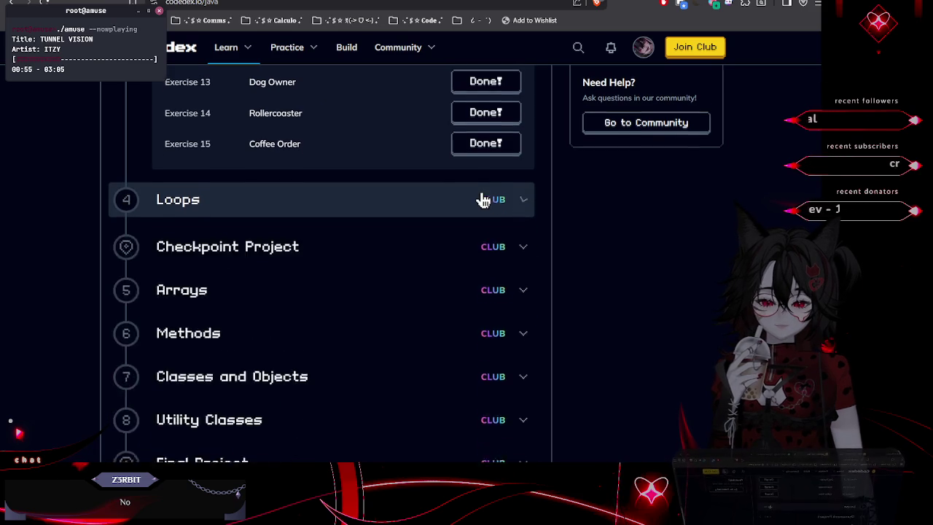
scroll(481, 198, up, 2)
scroll(481, 196, up, 2)
key(ctrl+Tab)
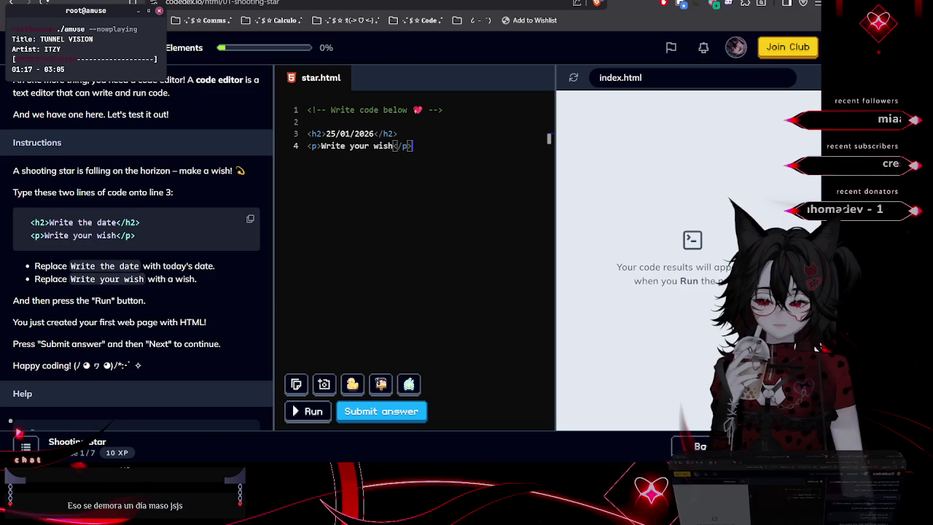
right_click(166, 59)
Go back to the HTML course and reopen Structure's Exercise 1, Shooting Star, with the cursor on line 2
click(179, 52)
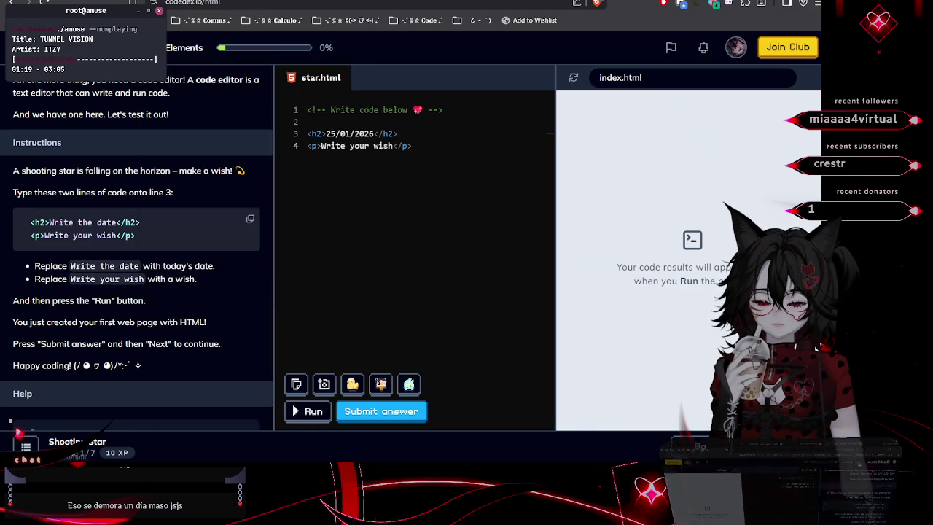
scroll(304, 252, down, 10)
scroll(305, 252, down, 3)
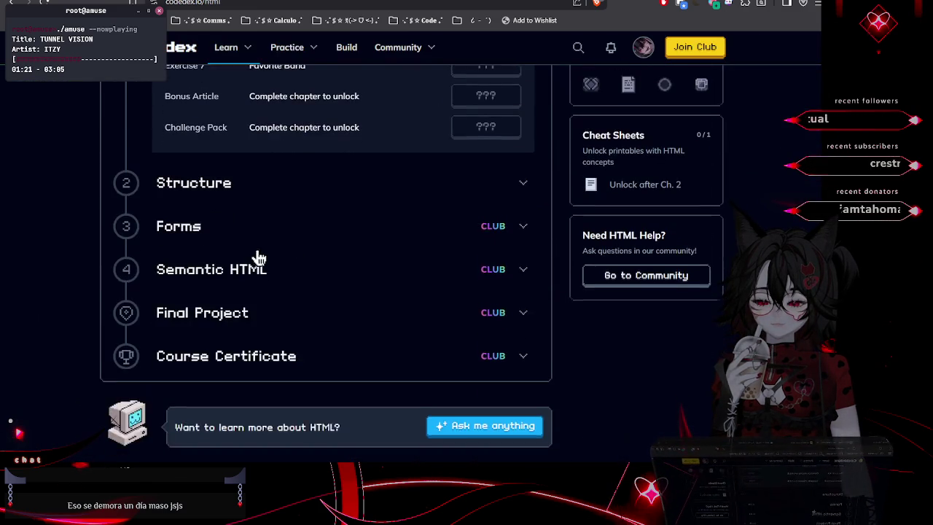
click(292, 195)
scroll(301, 195, up, 5)
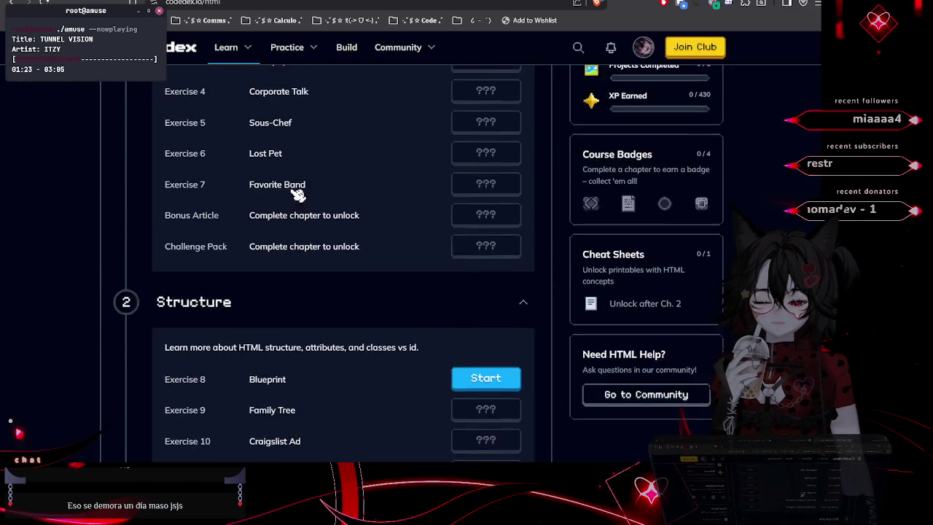
click(474, 233)
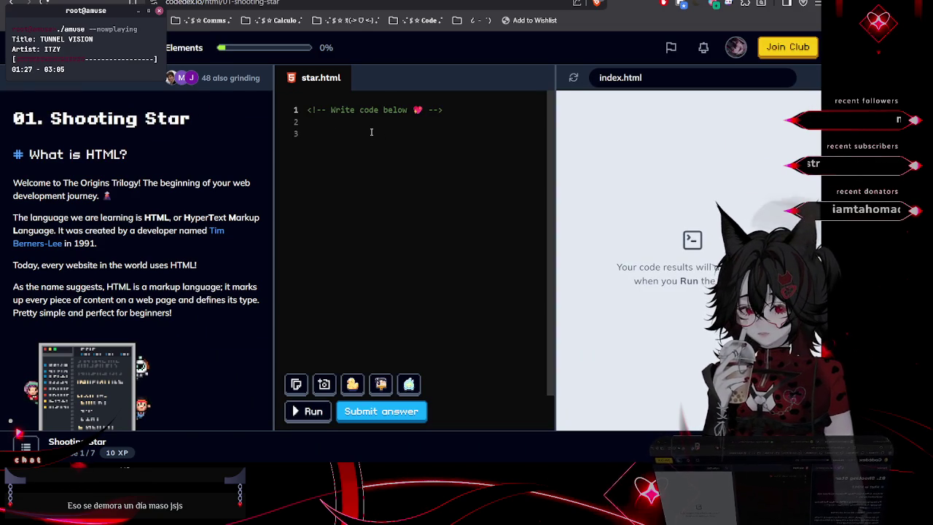
click(329, 125)
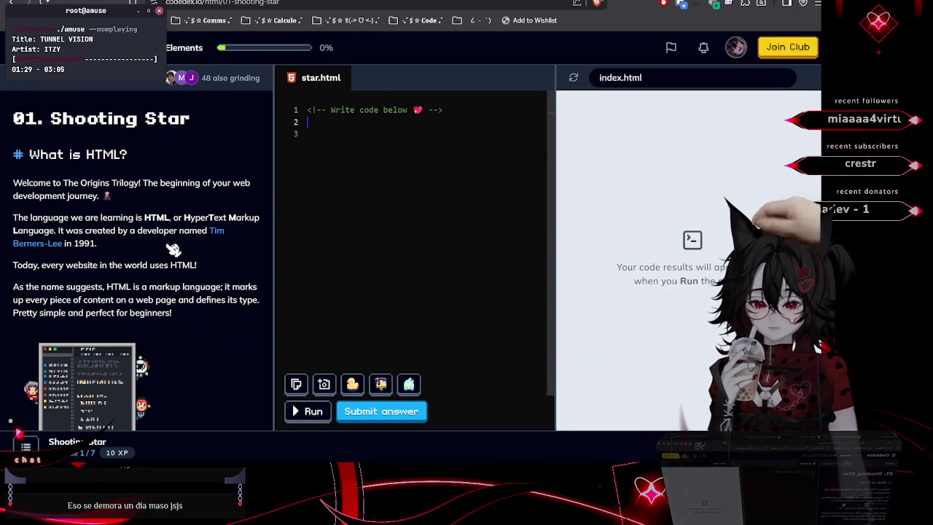
scroll(161, 291, down, 8)
scroll(160, 290, down, 3)
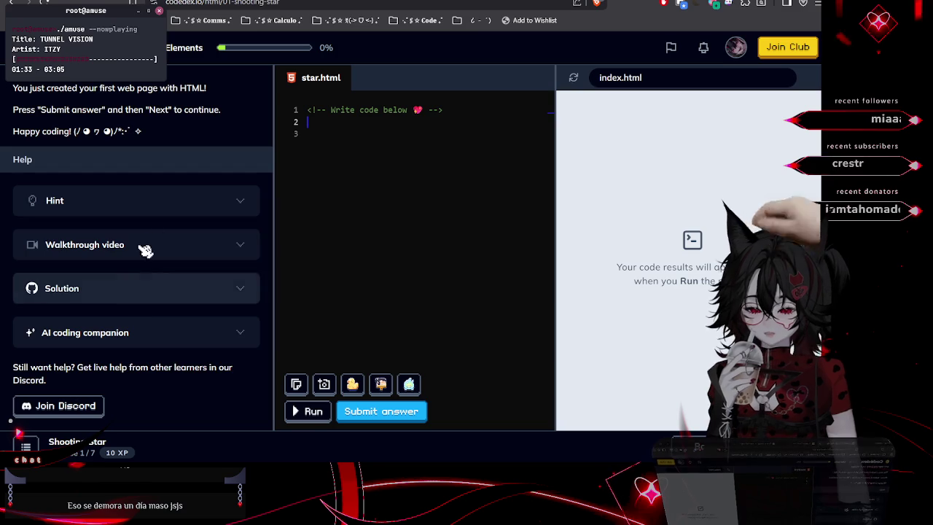
scroll(173, 189, up, 3)
scroll(248, 171, up, 3)
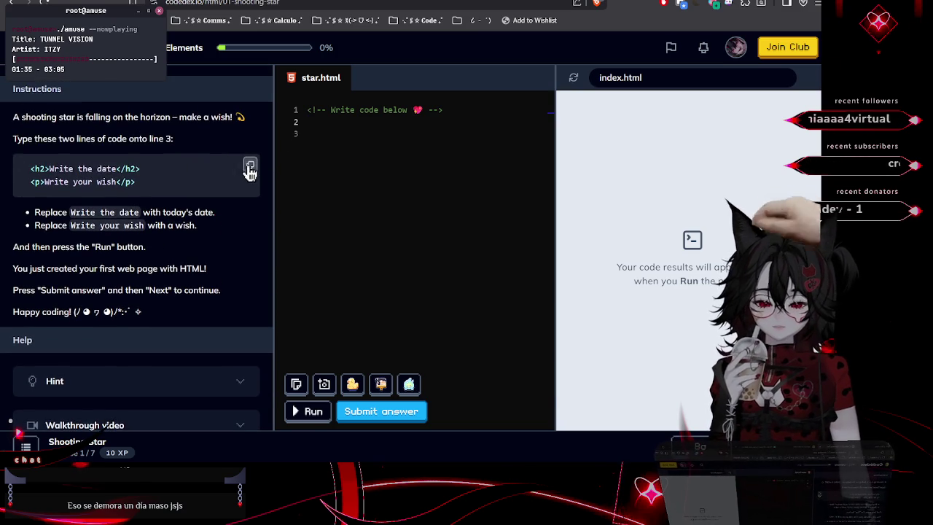
Paste the example h2 'Write the date' and p 'Write your wish' onto lines 3–4, then browse the saved bookmarks
click(250, 167)
click(315, 134)
key(ctrl+v)
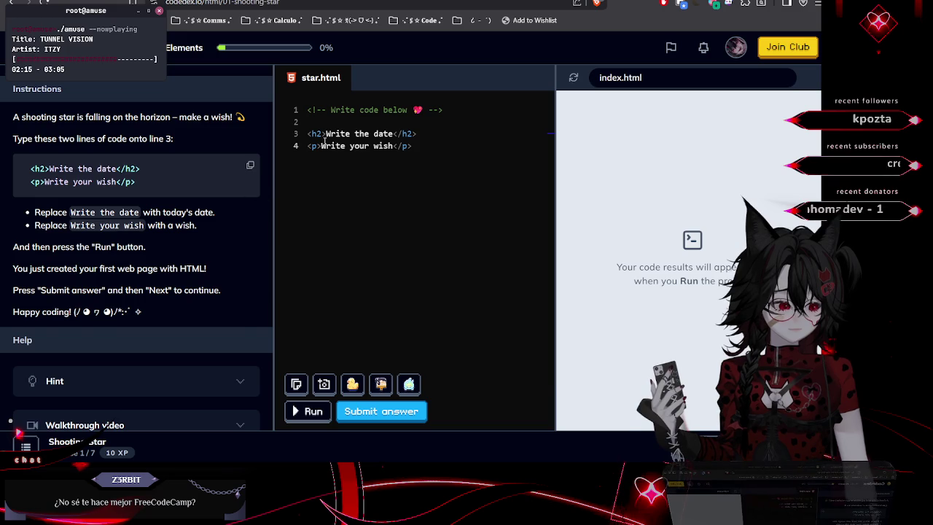
click(417, 20)
mouse_move(440, 175)
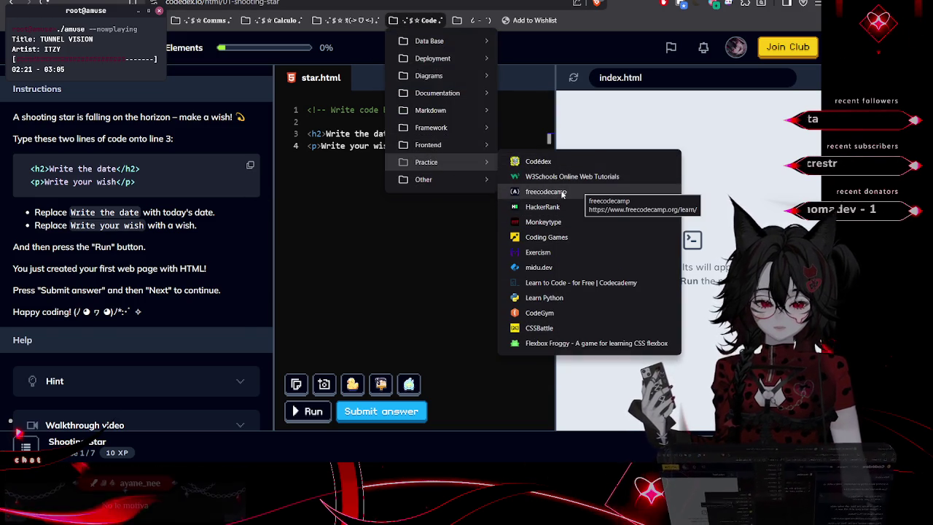
click(437, 284)
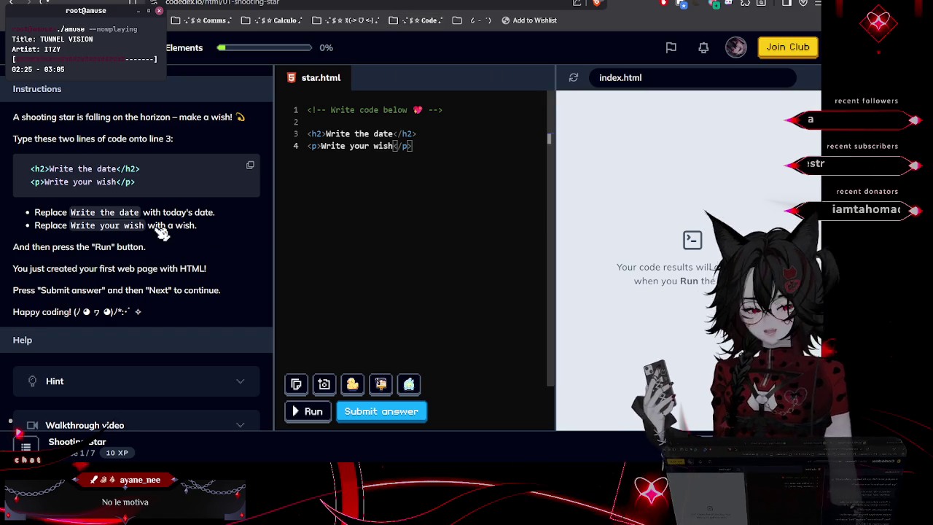
scroll(161, 232, down, 2)
scroll(153, 226, up, 5)
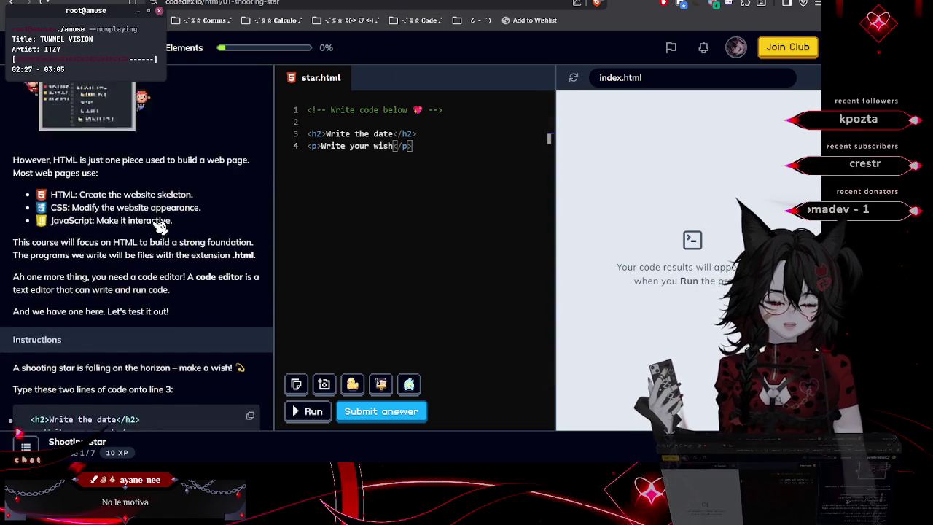
scroll(161, 227, down, 2)
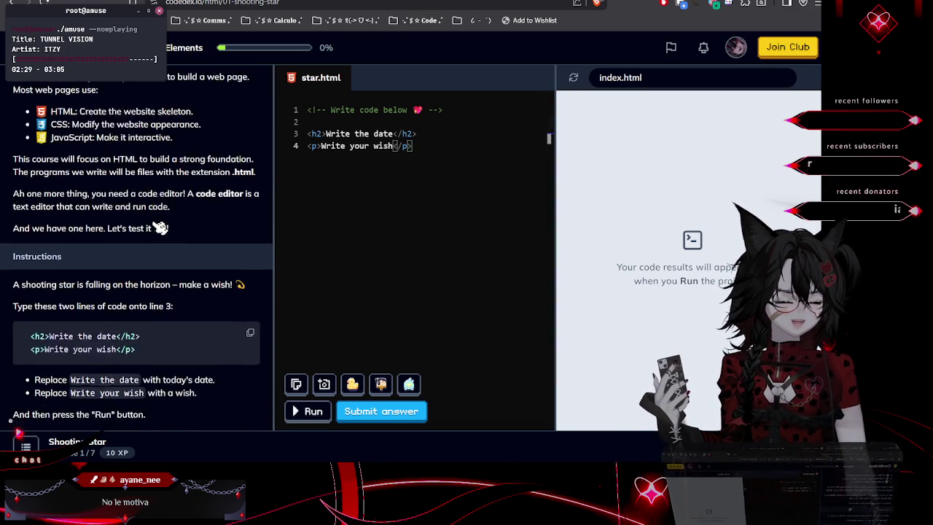
scroll(160, 228, down, 2)
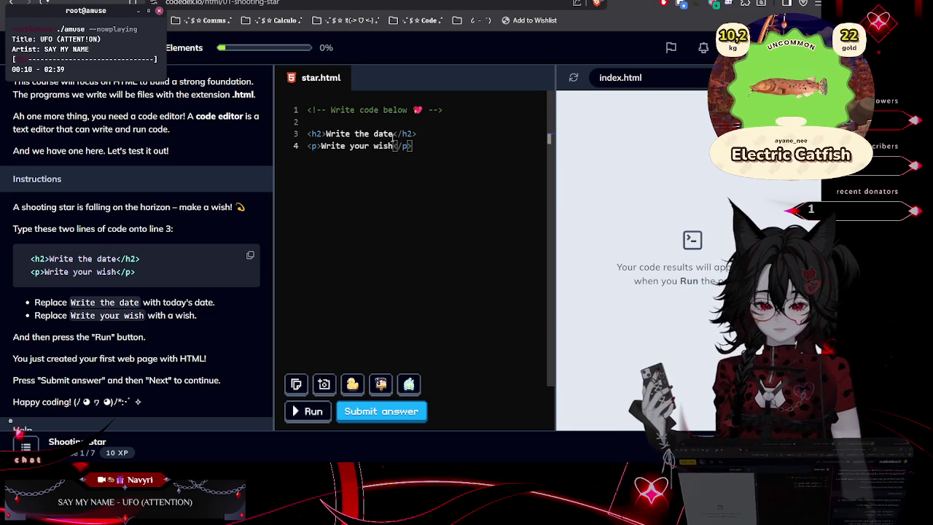
Replace the two placeholders with the heading 25/01/2026 and the wish 'Ganas el semestre'
drag(394, 134, 325, 134)
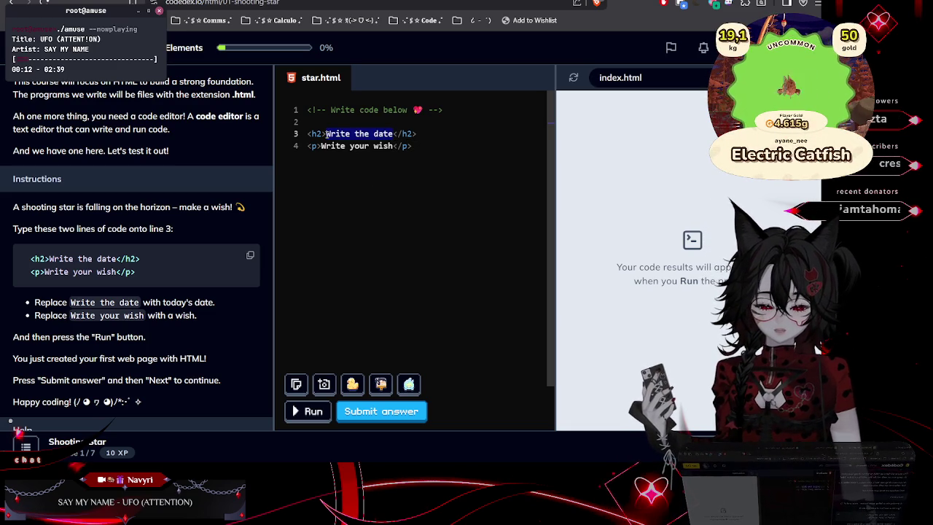
text(25/01/2026)
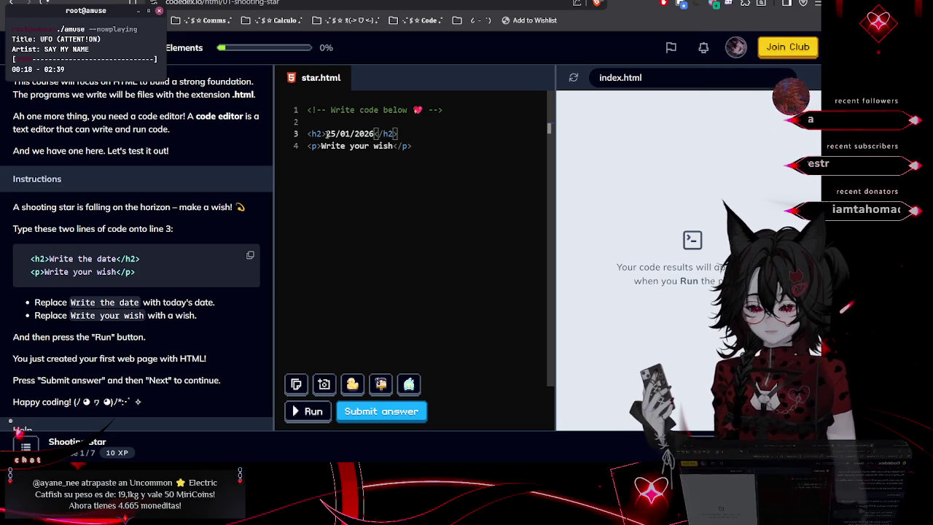
drag(394, 146, 321, 146)
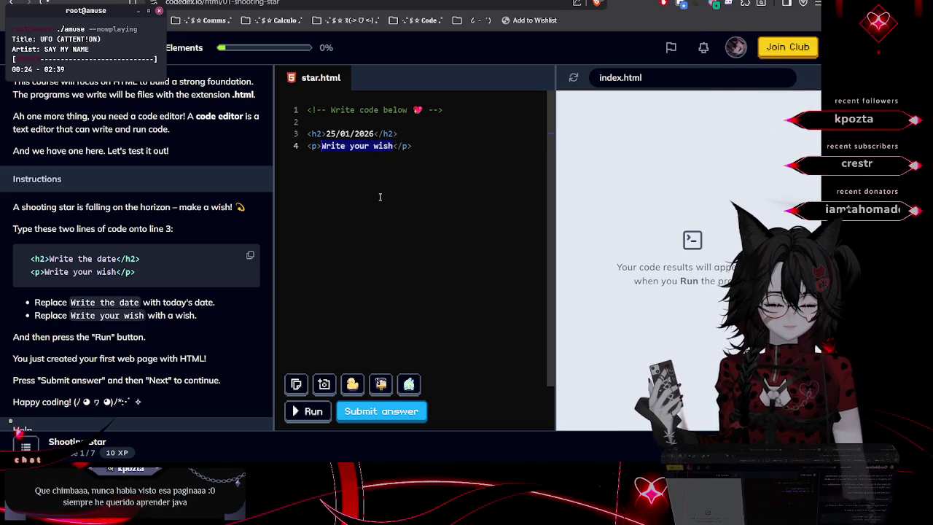
text(Ganas el semestre)
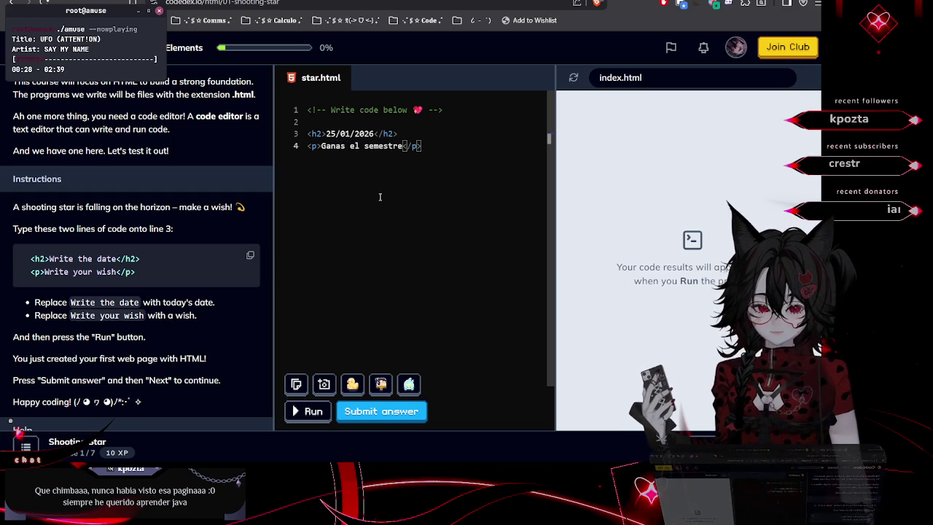
scroll(231, 264, down, 3)
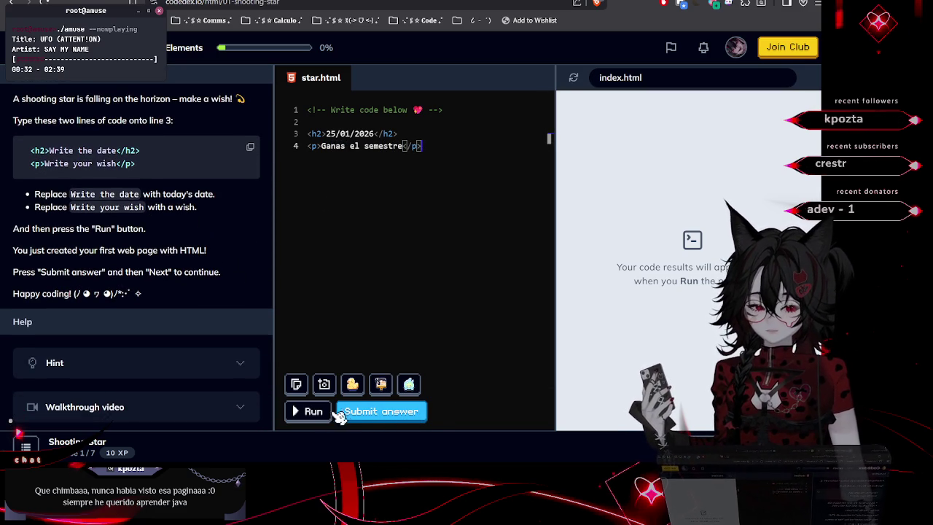
Run the code and check the preview shows 25/01/2026 above Ganas el semestre
click(318, 415)
drag(647, 132, 559, 101)
click(673, 169)
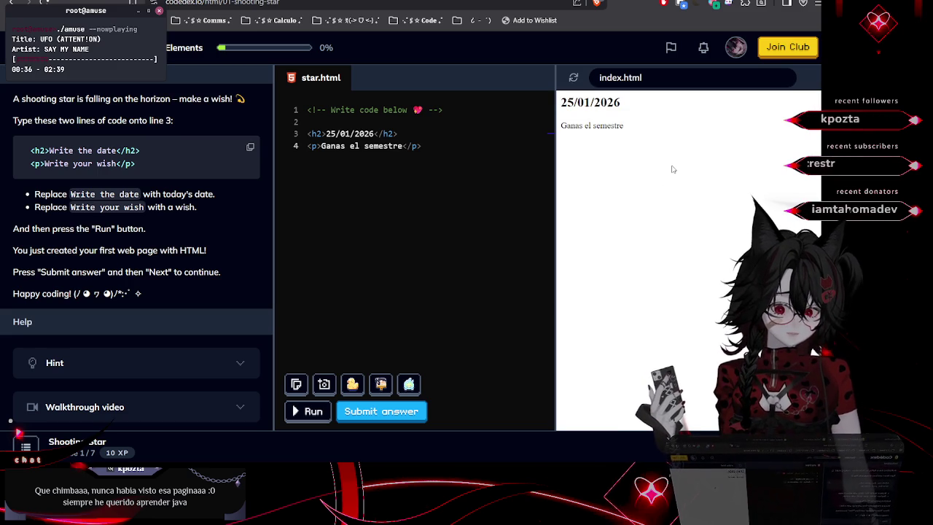
drag(397, 133, 289, 143)
click(394, 133)
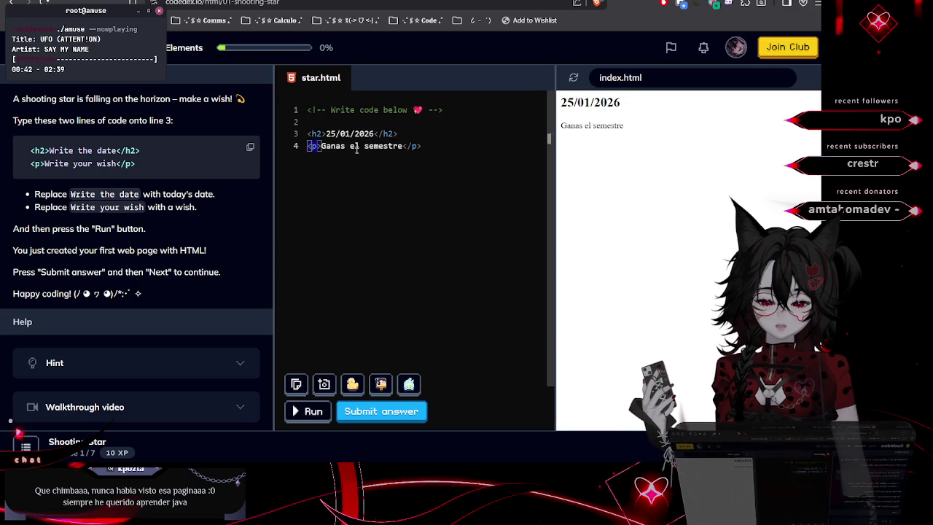
click(436, 155)
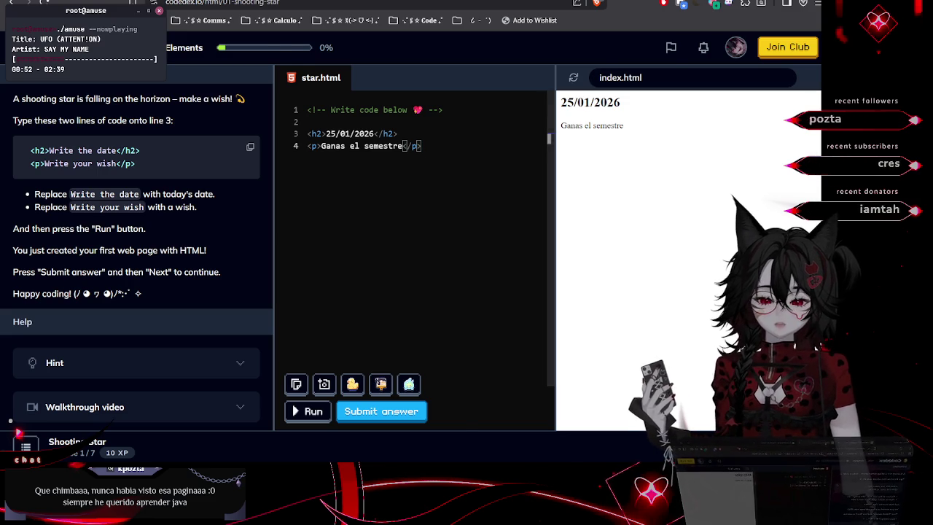
Switch to the Java course page and scroll down its chapter list
key(ctrl+Tab)
scroll(514, 248, down, 5)
scroll(508, 248, down, 1)
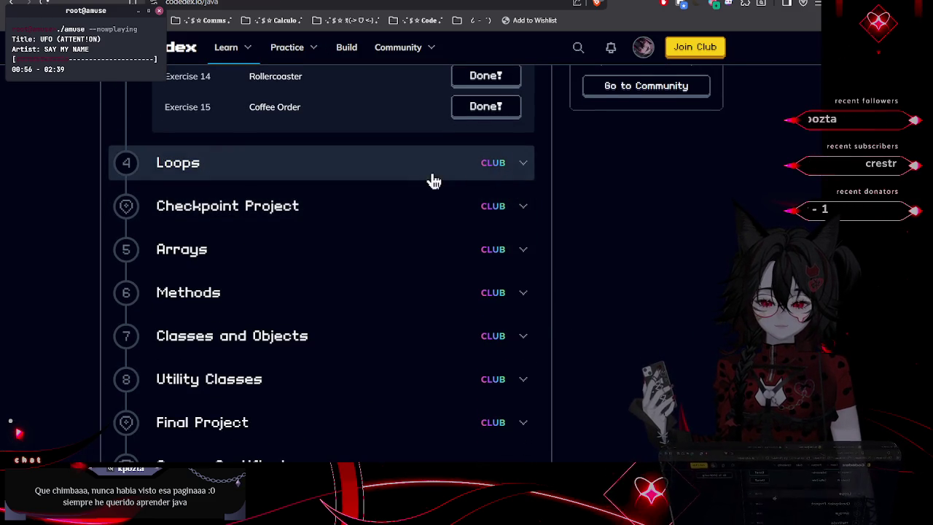
scroll(430, 179, up, 6)
scroll(387, 154, up, 3)
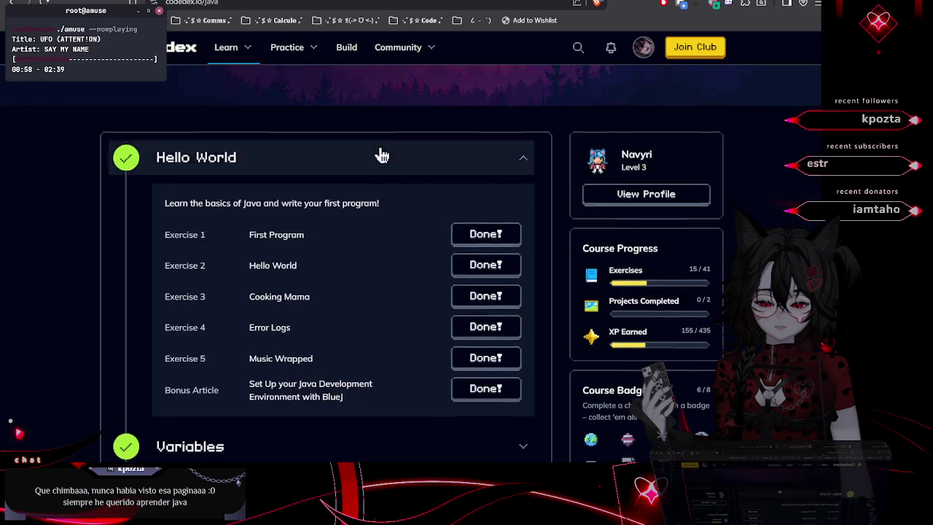
scroll(240, 241, down, 3)
scroll(241, 218, down, 2)
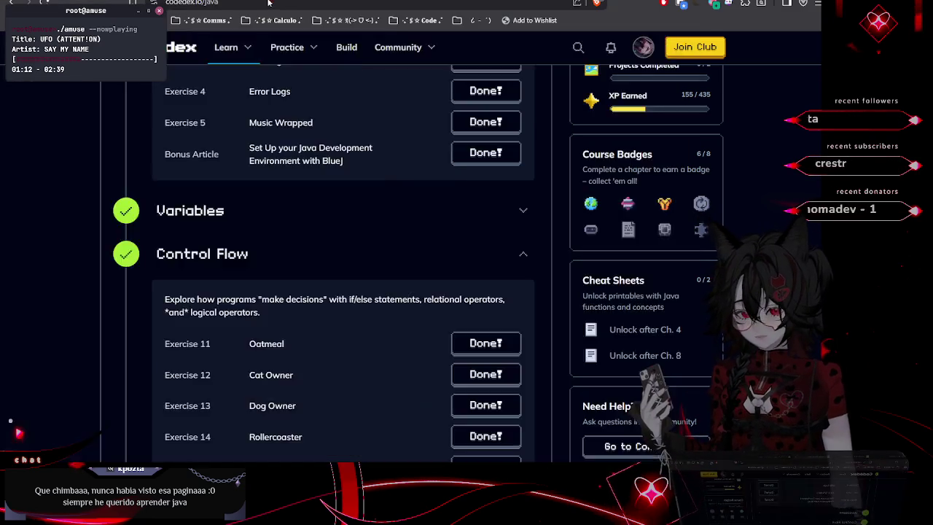
key(ctrl+Tab)
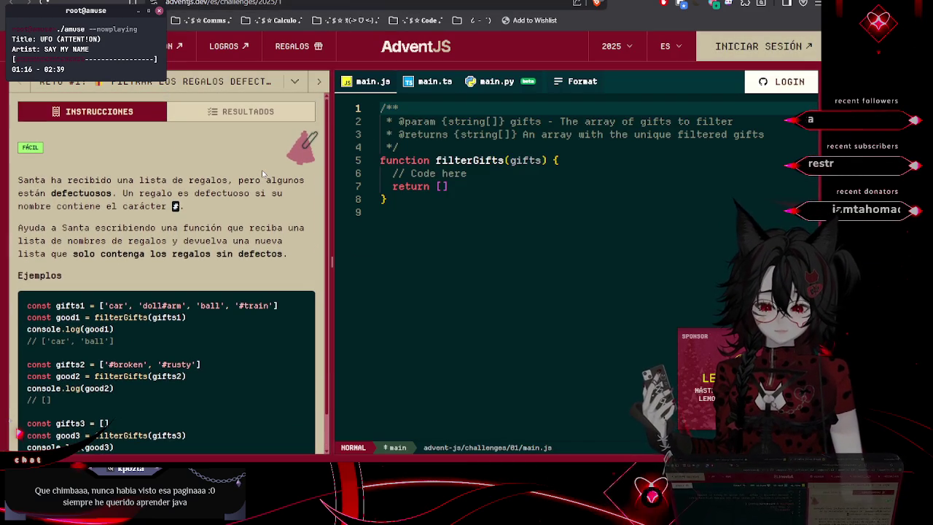
Bookmark the AdventJS Reto #1 page under the name 'AdventJS', then move to Codédex's Java course
scroll(262, 173, down, 1)
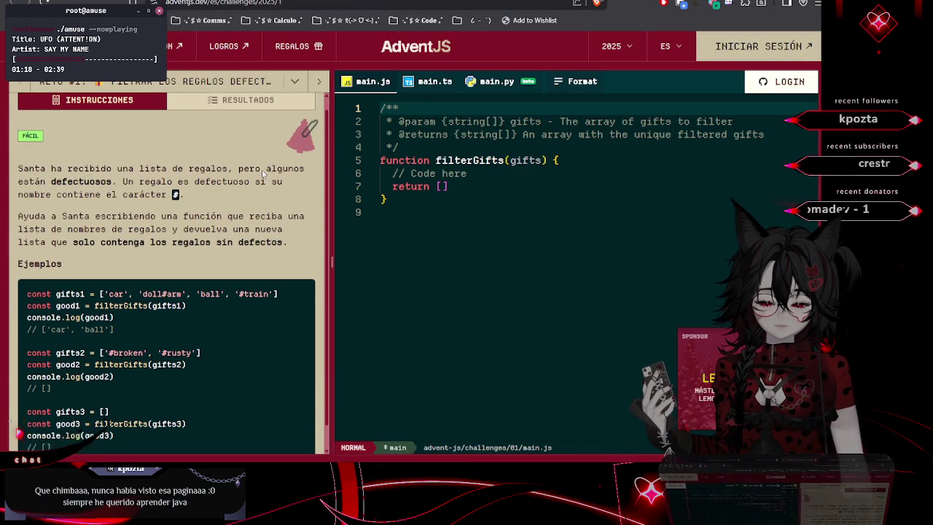
scroll(262, 173, up, 1)
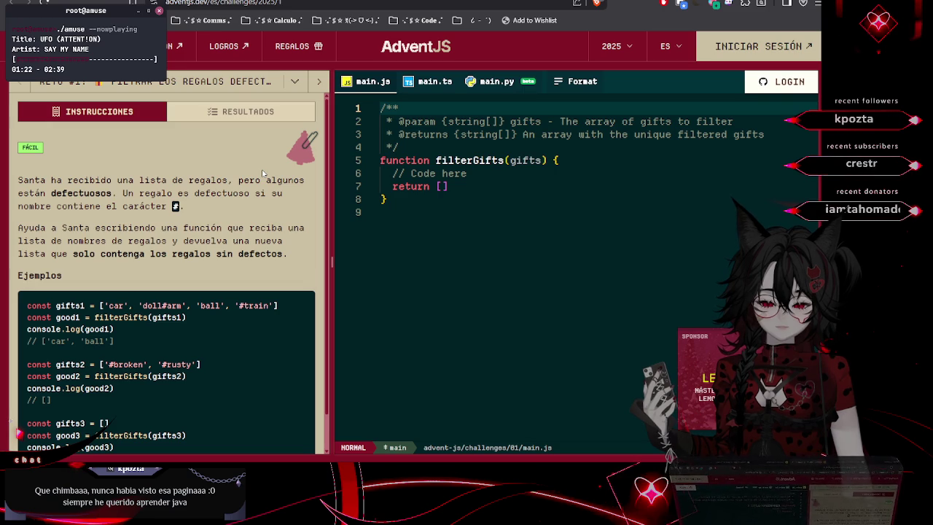
scroll(263, 172, down, 1)
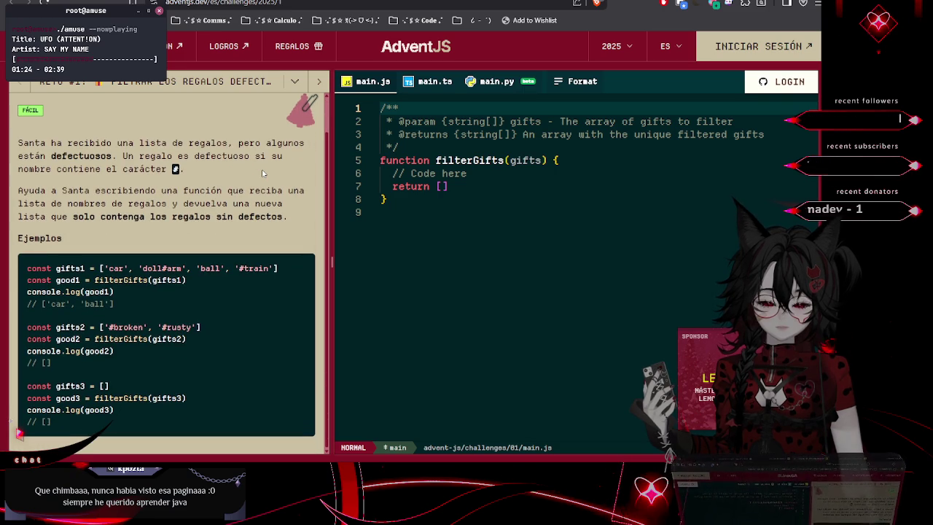
scroll(262, 173, up, 1)
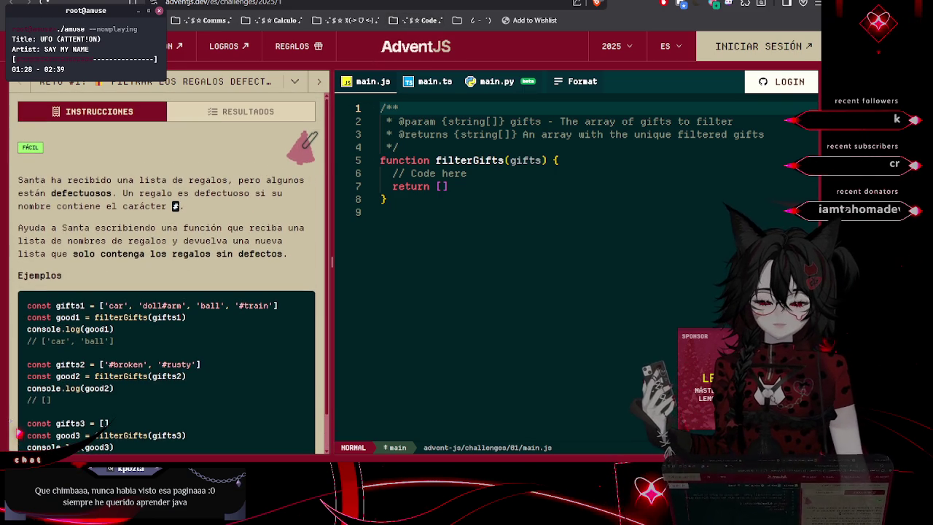
key(ctrl+d)
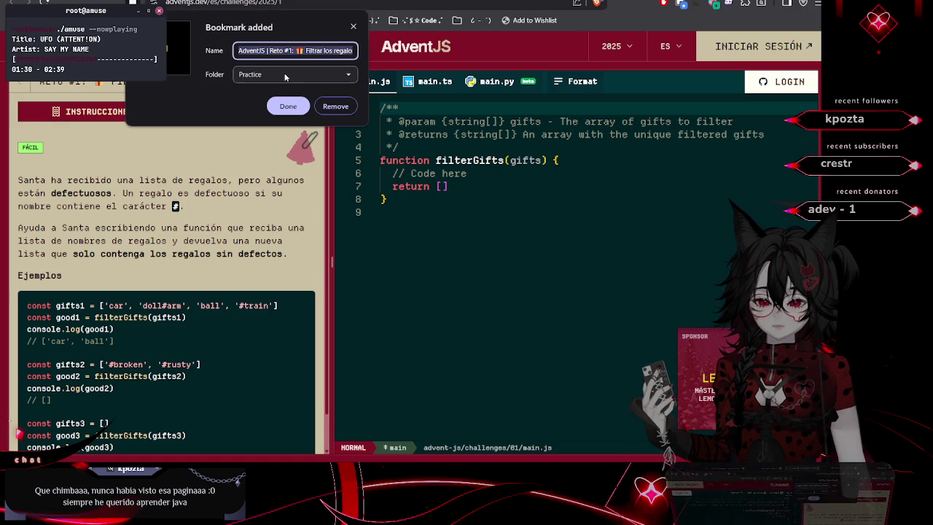
click(292, 51)
drag(267, 50, 379, 56)
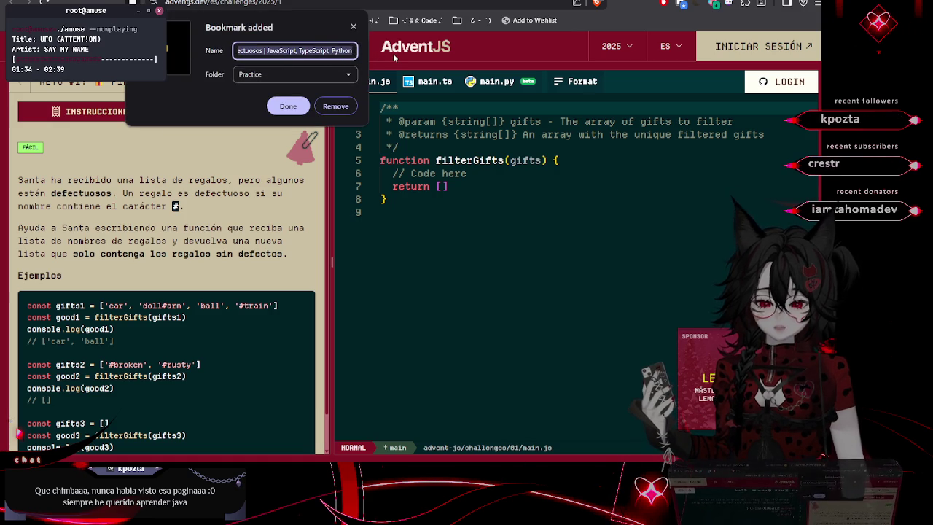
text(AdventJS)
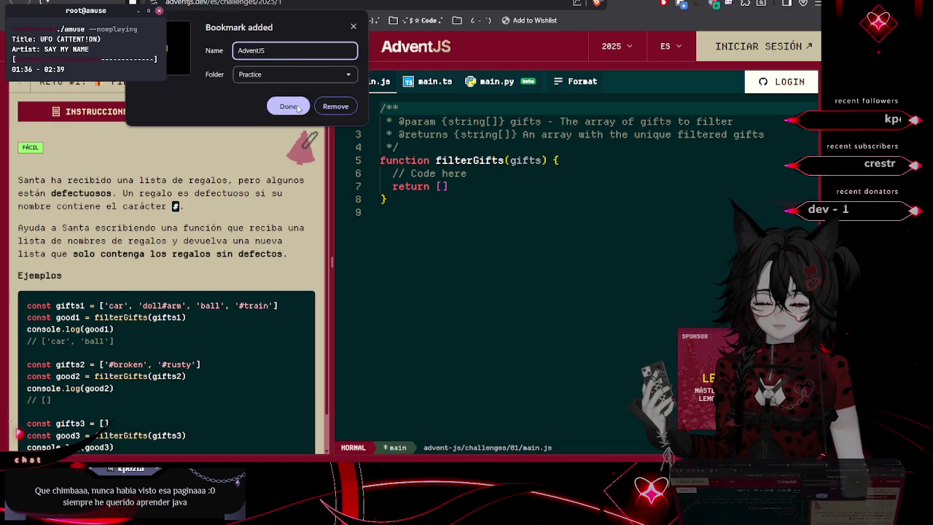
key(Return)
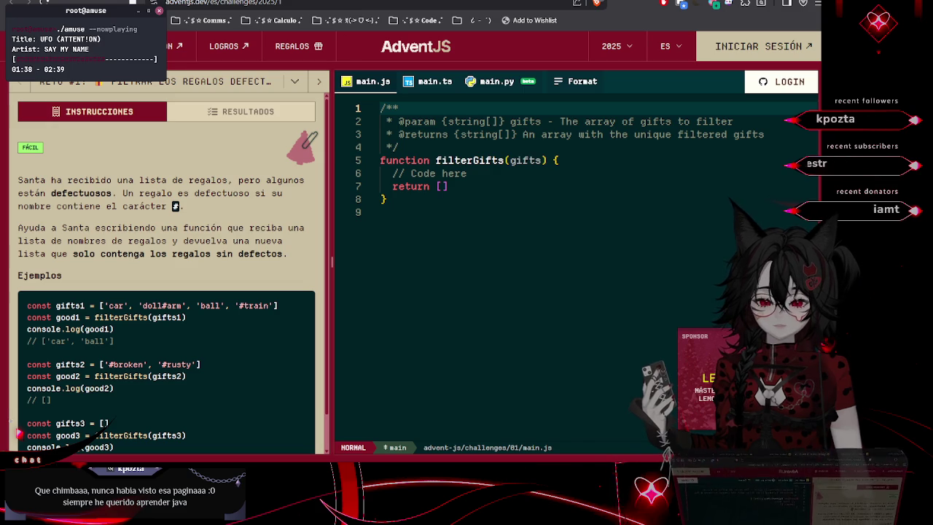
key(ctrl+Tab)
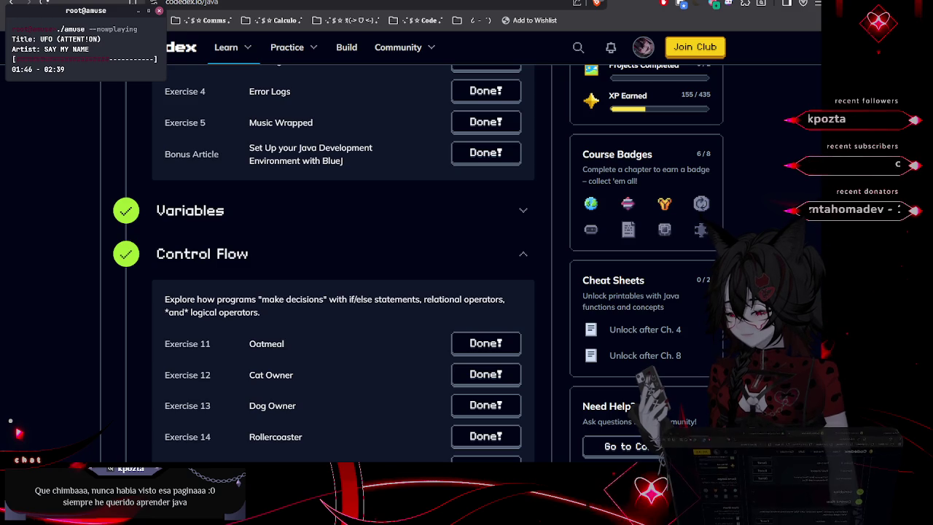
Expand the Java course's Loops chapter and open its Rainbow Nums exercise
scroll(354, 333, down, 5)
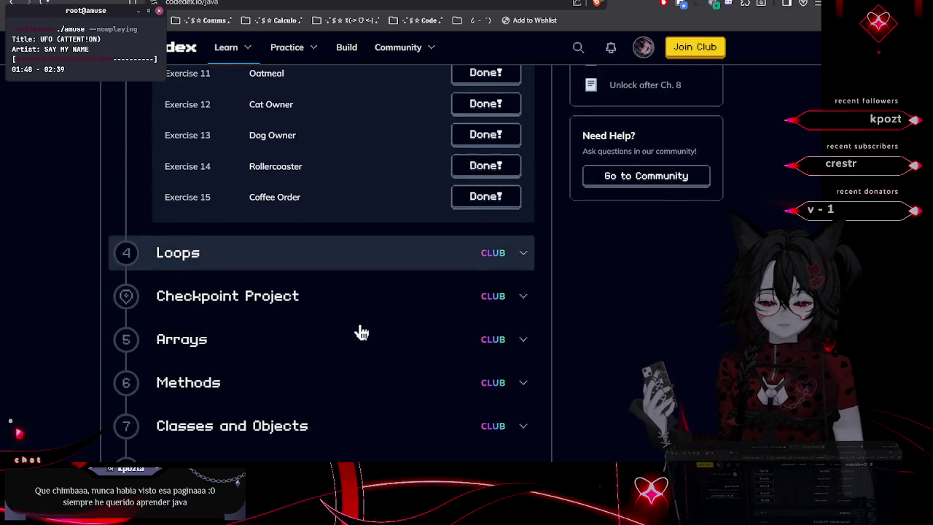
click(489, 158)
click(489, 221)
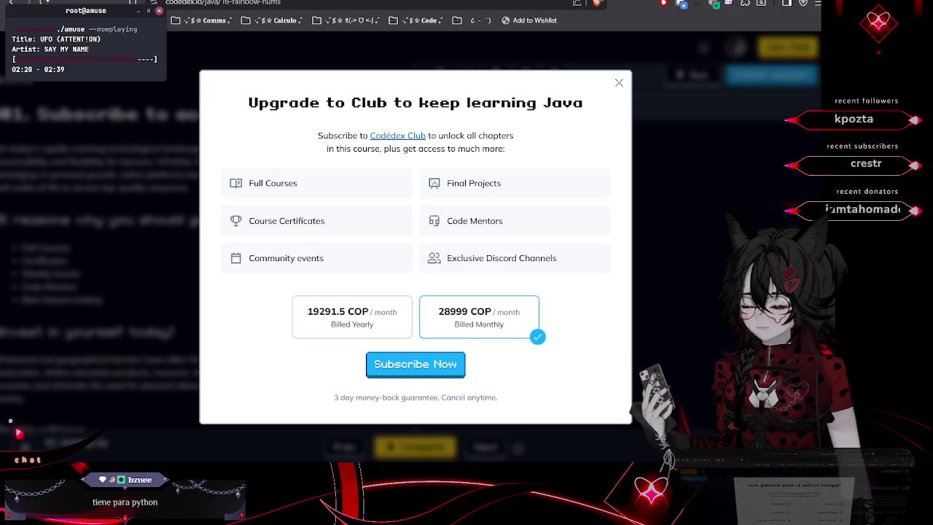
Read the money-back guarantee text and close the Upgrade to Club offer
drag(333, 397, 515, 408)
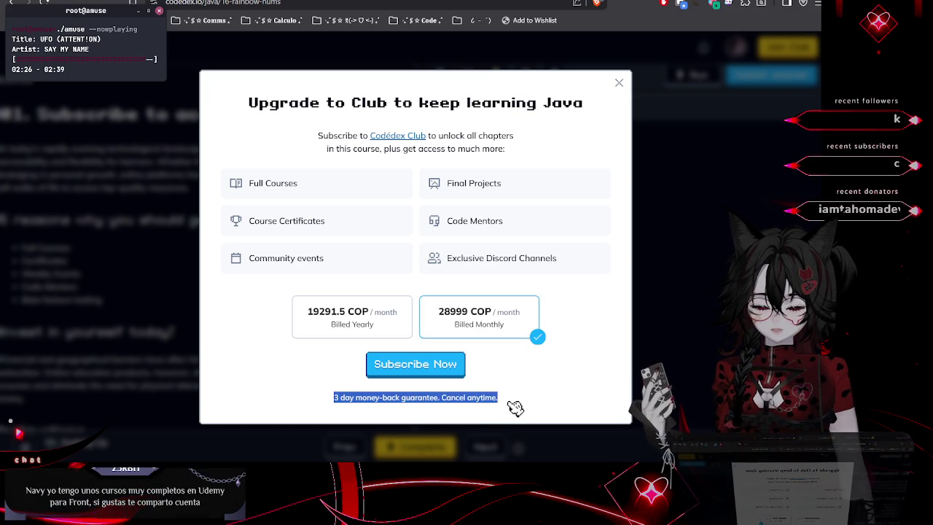
click(519, 402)
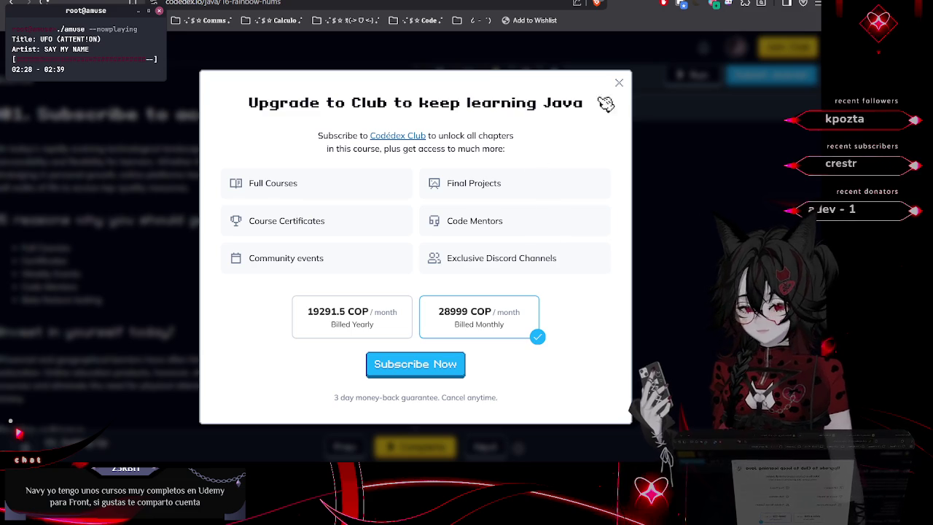
click(618, 84)
Switch to GitHub Education and look over the Student Developer Pack card
key(ctrl+Tab)
scroll(420, 258, down, 2)
mouse_move(421, 259)
mouse_down()
mouse_move(317, 208)
mouse_move(222, 208)
mouse_up()
click(222, 207)
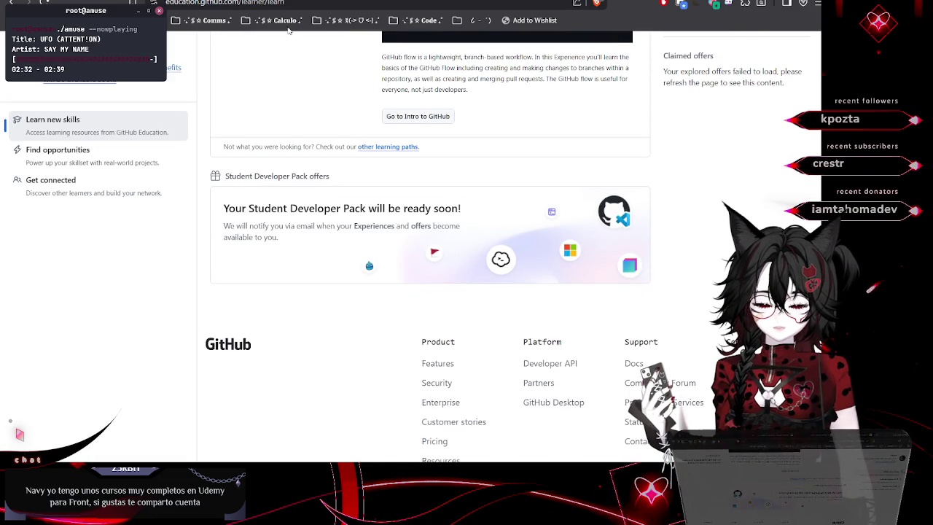
Cycle through tabs to the Shooting star exercise, then on to the GitHub Education Learn page
key(ctrl+Tab)
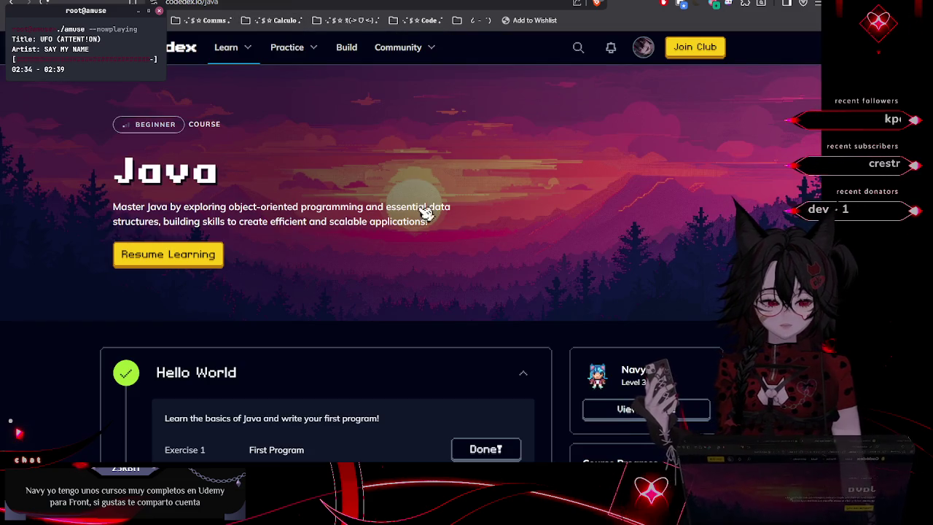
key(ctrl+Tab)
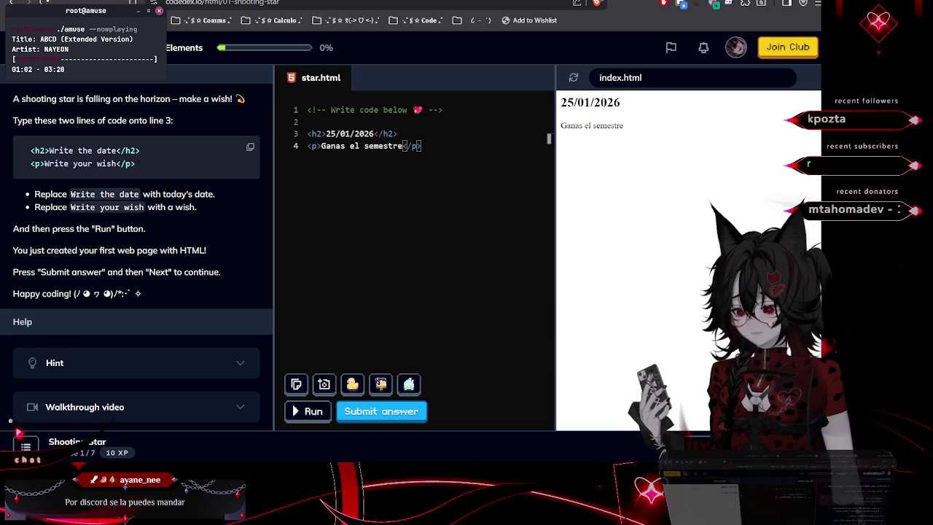
key(ctrl+Tab)
Search 'github studen' in a new tab and open the GitHub Student Developer Pack page
scroll(335, 196, up, 3)
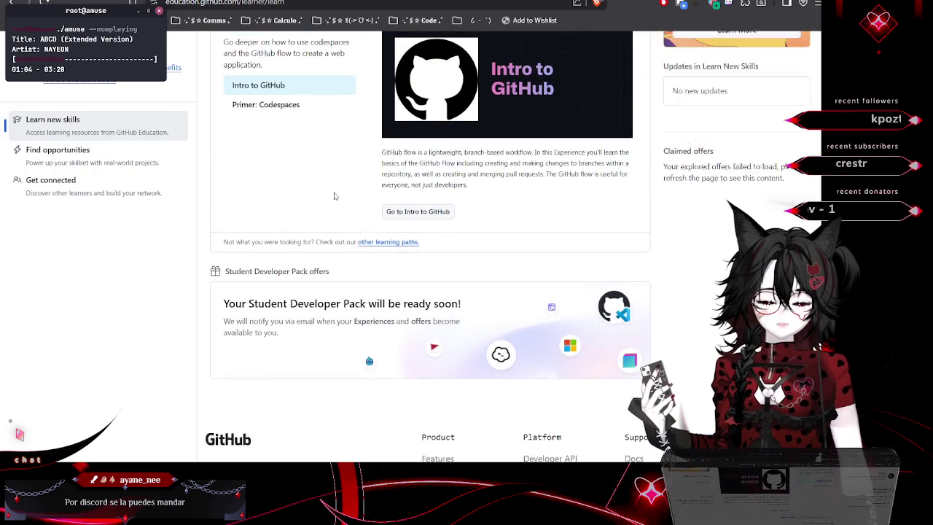
scroll(336, 195, down, 5)
key(ctrl+t)
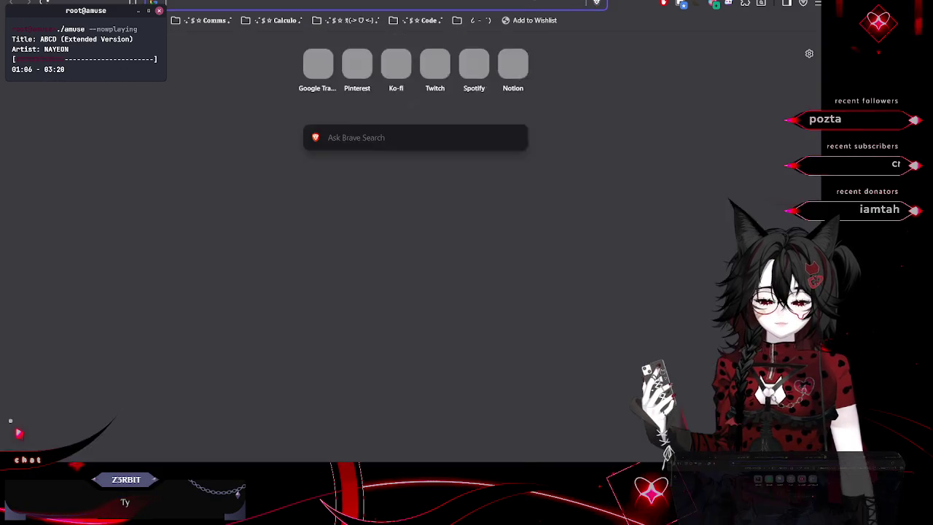
text(github studen)
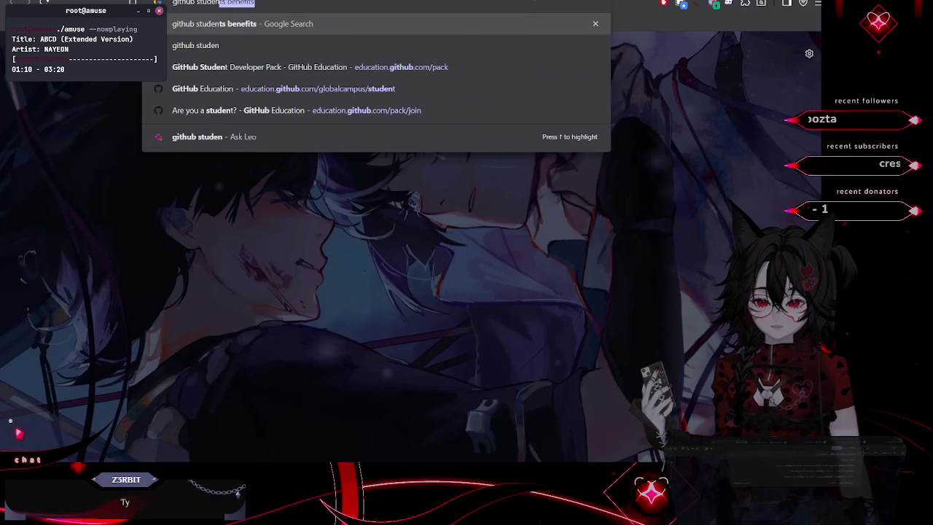
click(461, 69)
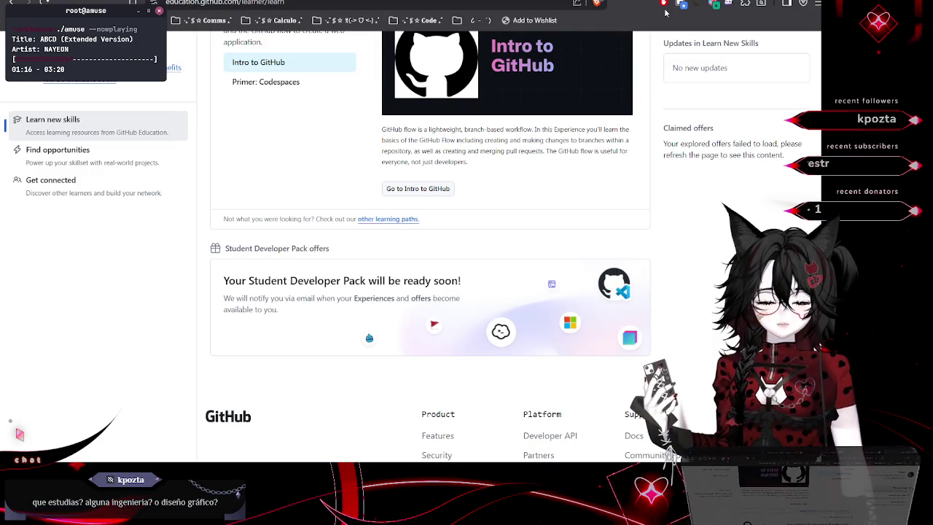
Scroll the Codédex Java course, then highlight the Student Developer Pack notice on GitHub Education
key(ctrl+Tab)
key(ctrl+Tab)
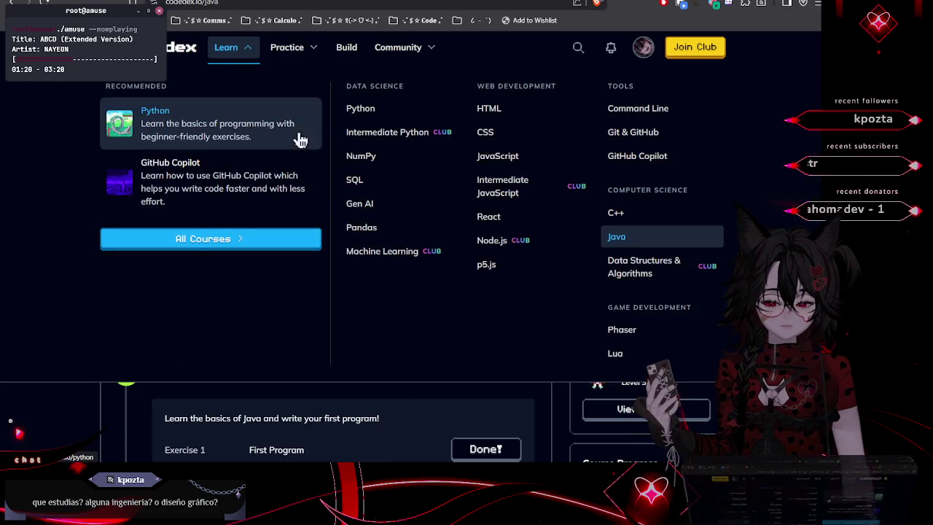
scroll(411, 263, down, 1)
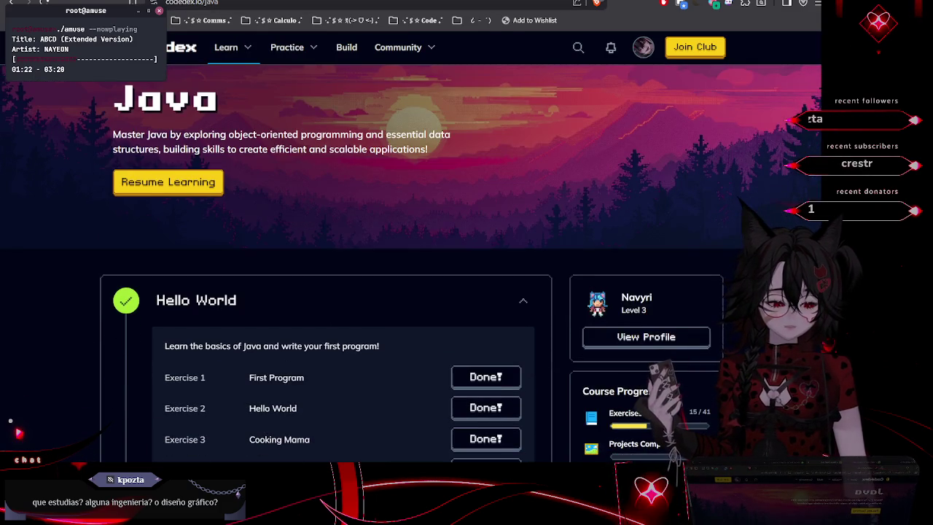
scroll(288, 124, down, 1)
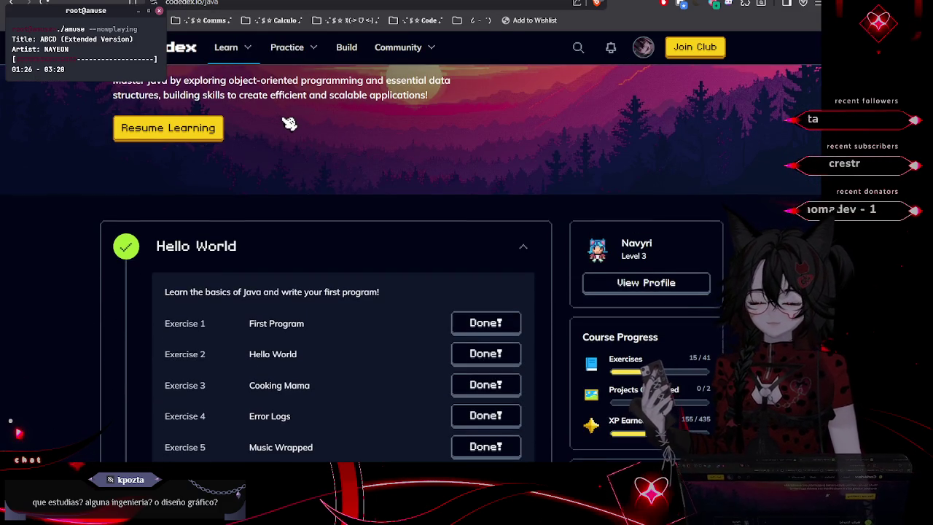
key(ctrl+Tab)
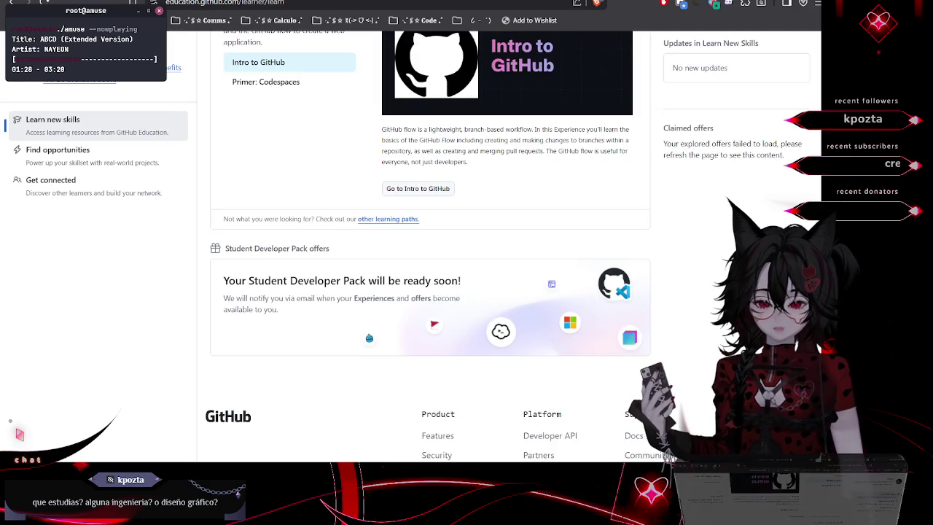
scroll(223, 216, down, 1)
drag(223, 217, 325, 266)
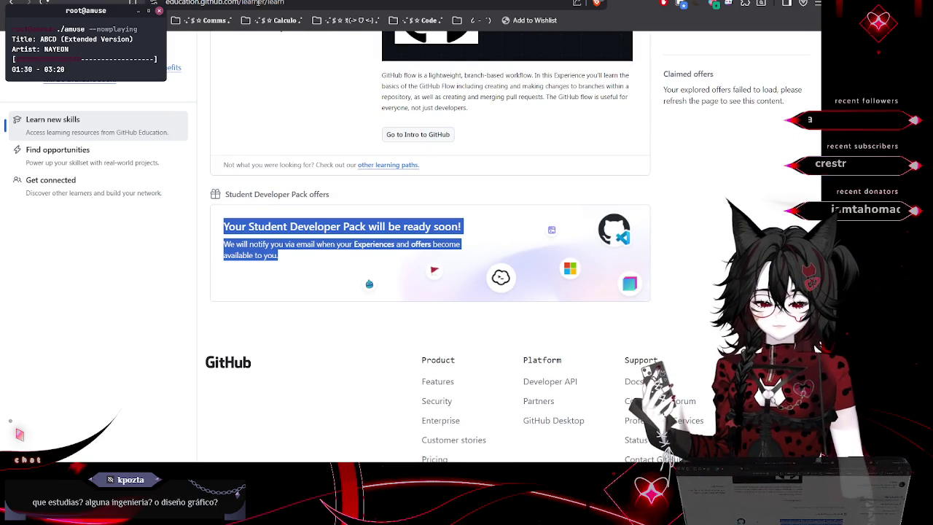
Return to the Codédex Java course and scroll down through its chapter list
key(ctrl+shift+Tab)
scroll(390, 254, down, 3)
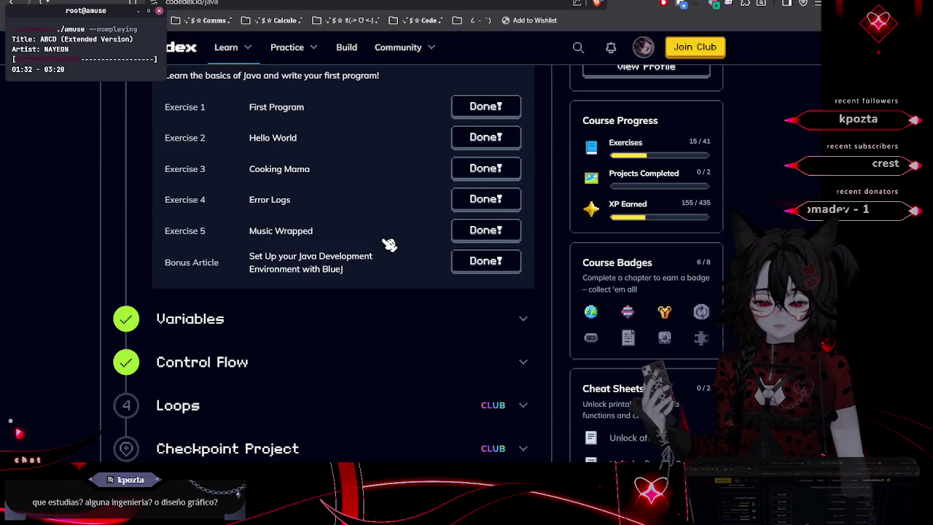
scroll(383, 242, down, 1)
scroll(376, 243, down, 2)
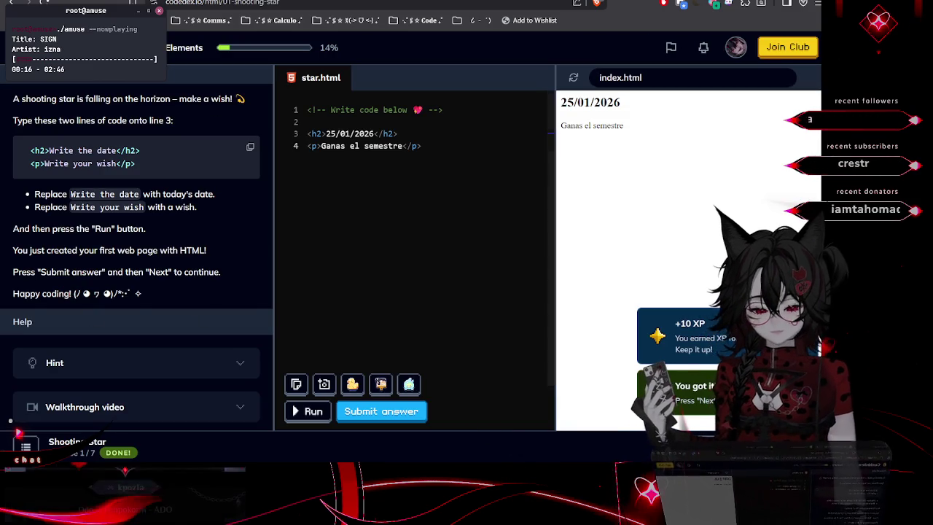
Advance from the passed Shooting Star exercise to the 02 Elemental lesson
mouse_move(415, 459)
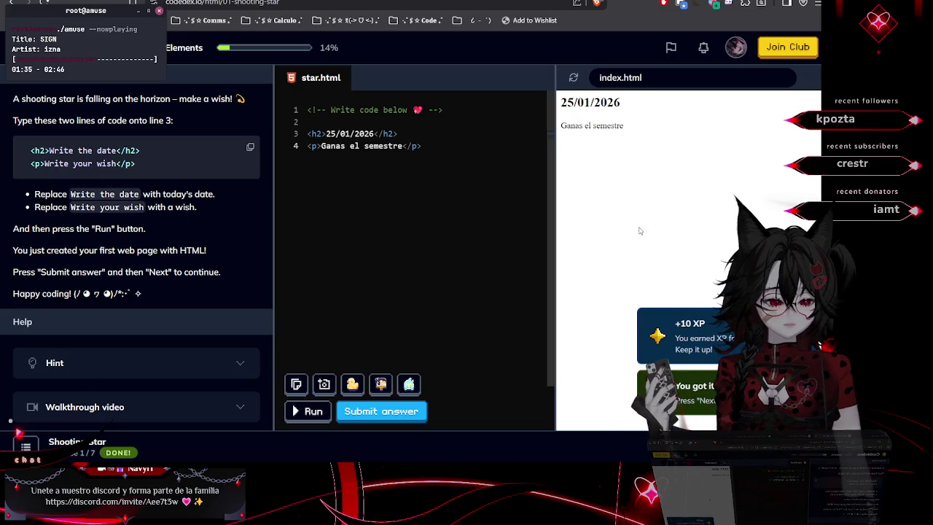
click(113, 456)
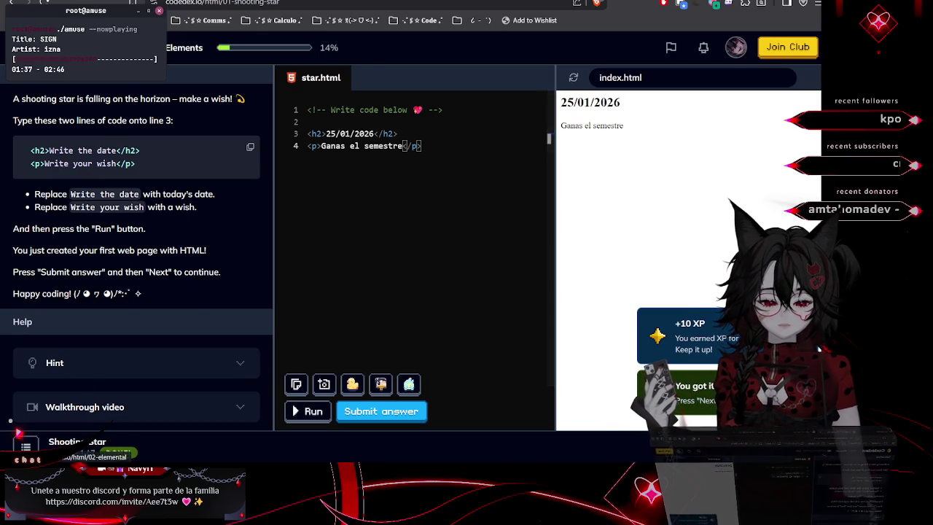
scroll(116, 277, down, 5)
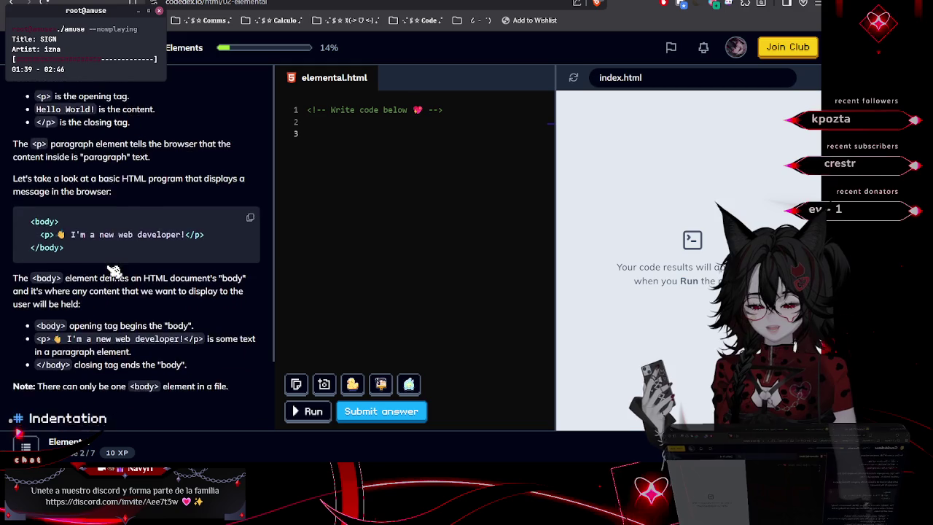
scroll(117, 270, up, 2)
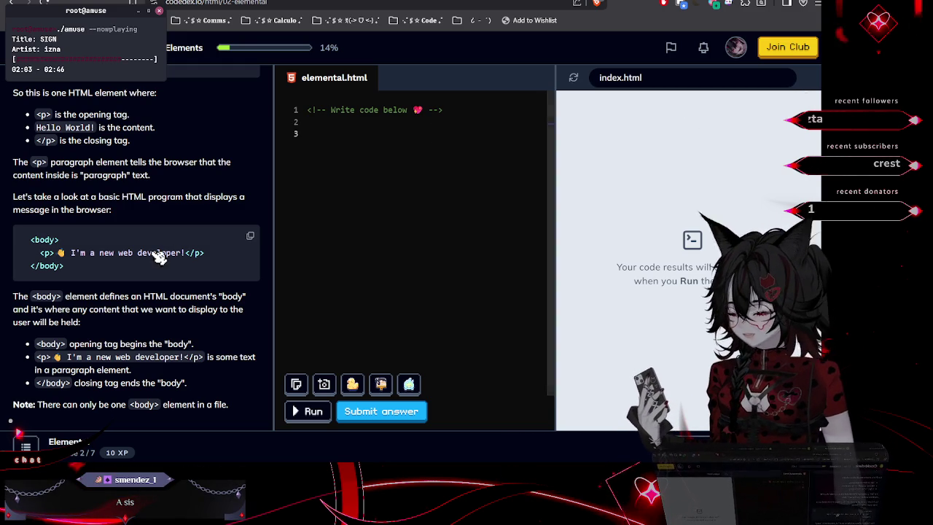
scroll(137, 313, up, 1)
scroll(137, 314, up, 1)
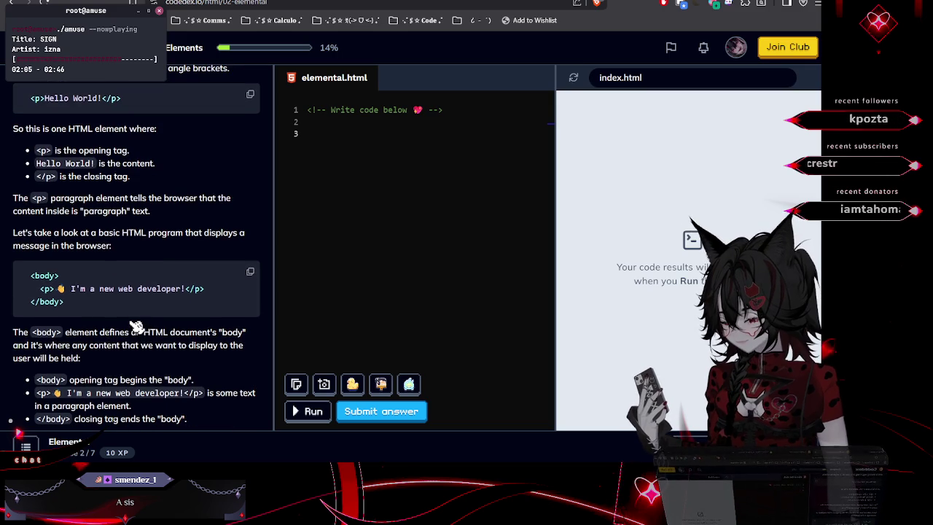
scroll(136, 313, up, 6)
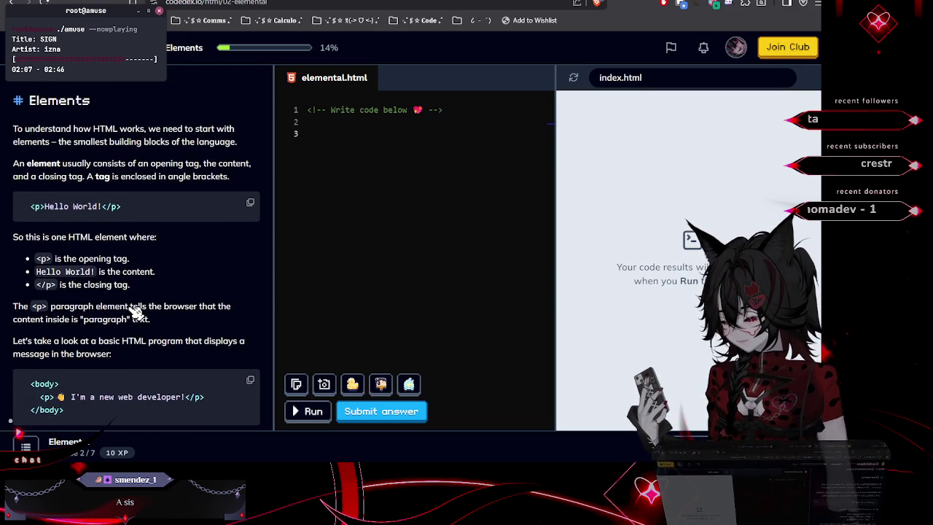
scroll(136, 312, up, 3)
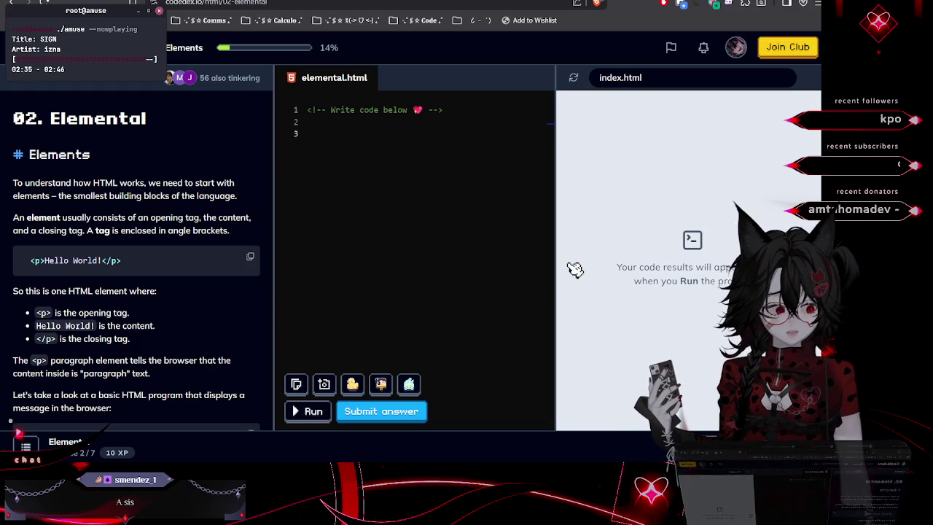
click(333, 136)
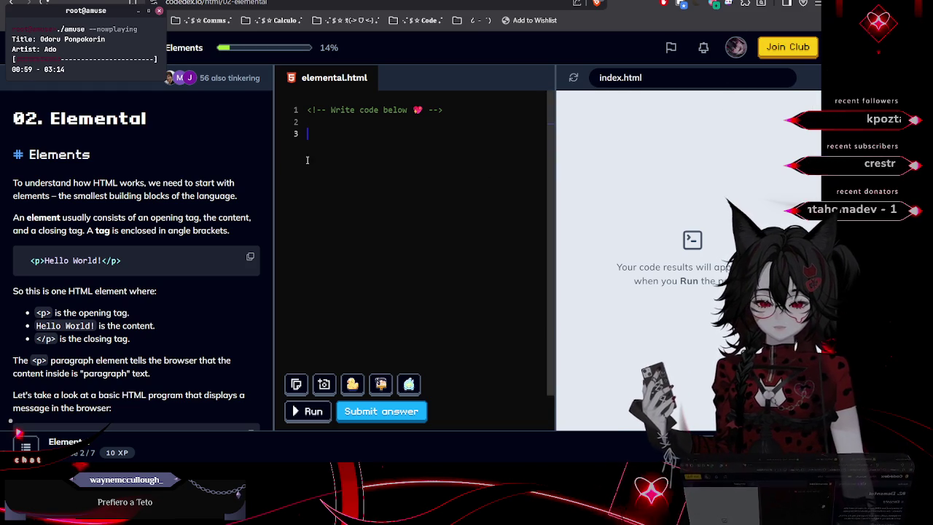
scroll(182, 197, down, 1)
scroll(178, 186, up, 1)
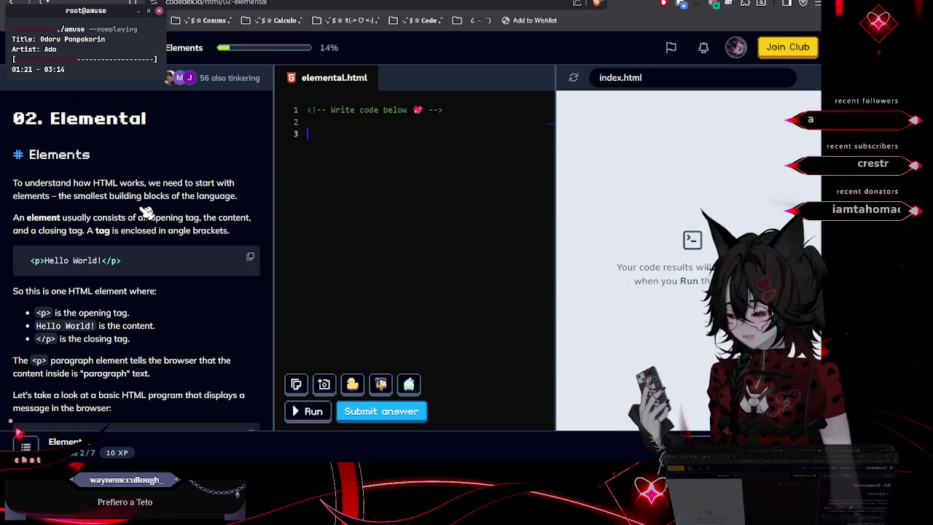
scroll(147, 212, down, 1)
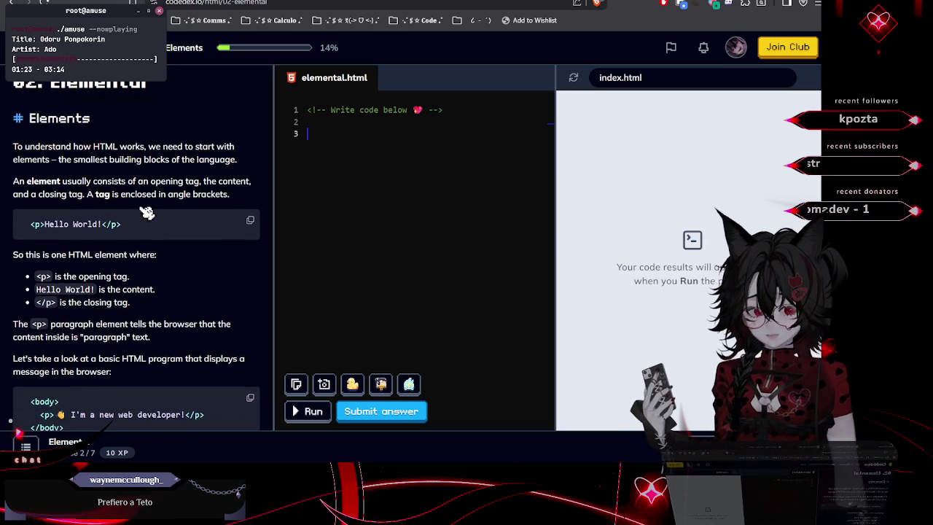
scroll(147, 212, down, 1)
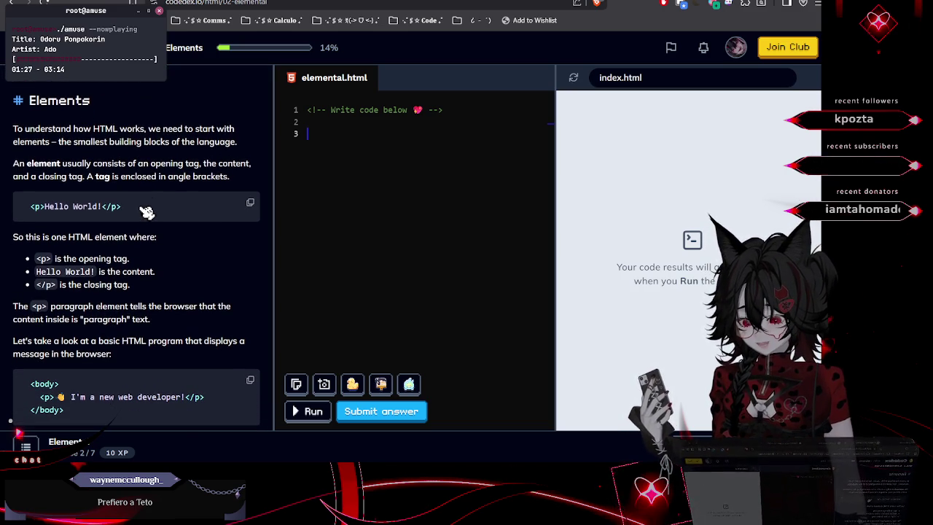
drag(146, 211, 120, 215)
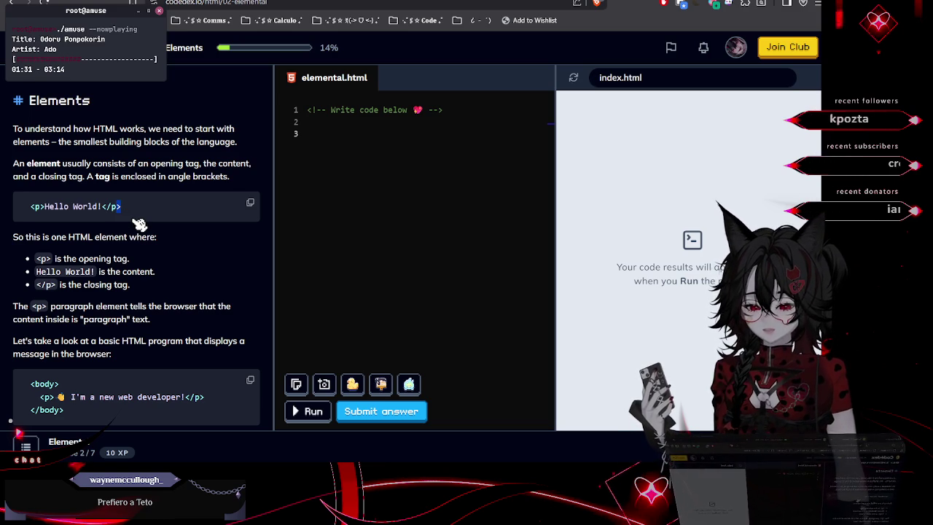
double_click(18, 165)
mouse_move(47, 166)
mouse_down()
mouse_move(254, 175)
mouse_move(79, 172)
mouse_move(28, 182)
mouse_move(169, 189)
mouse_move(206, 182)
mouse_move(123, 184)
mouse_move(225, 175)
mouse_move(233, 184)
mouse_up()
click(204, 266)
scroll(201, 267, down, 2)
scroll(201, 267, down, 1)
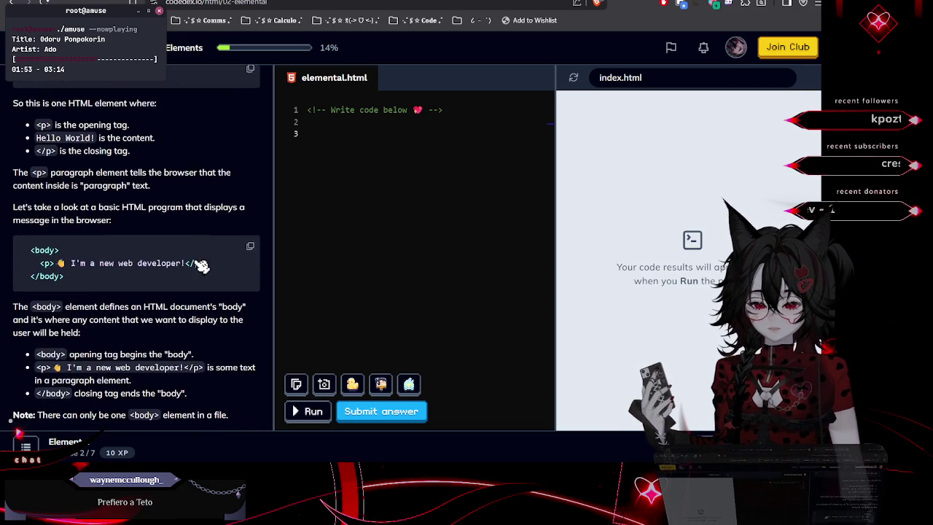
mouse_move(27, 97)
mouse_down()
mouse_move(44, 106)
mouse_move(139, 101)
mouse_move(98, 110)
mouse_move(158, 95)
mouse_up()
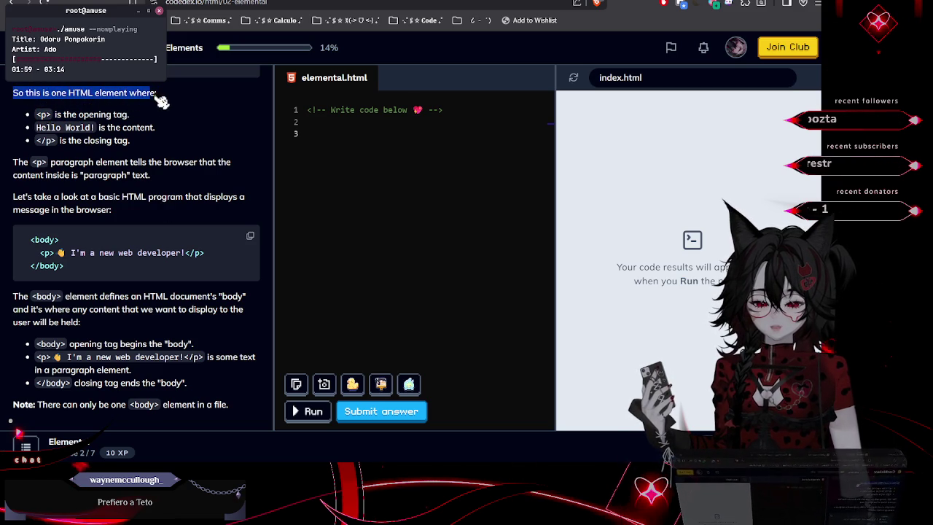
click(84, 118)
drag(56, 115, 155, 126)
click(78, 127)
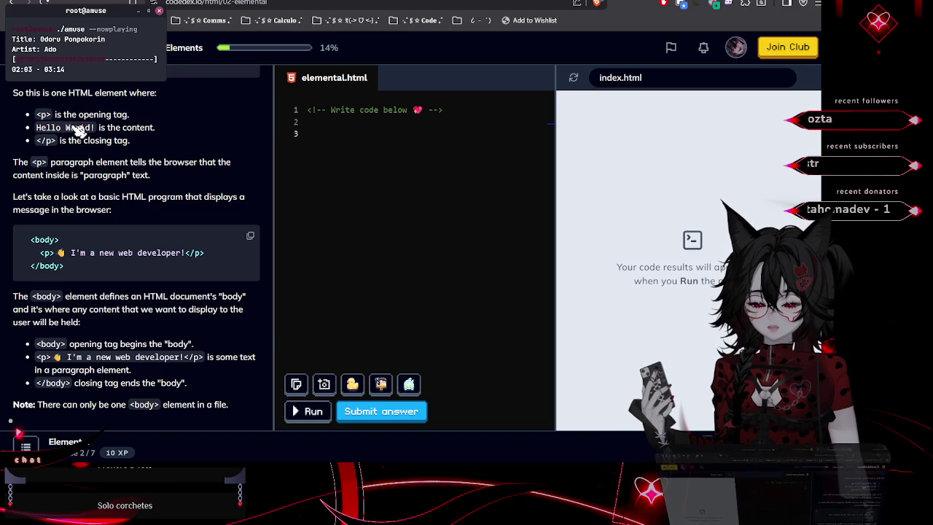
mouse_move(38, 127)
mouse_down()
mouse_move(169, 132)
mouse_move(168, 145)
mouse_move(41, 147)
mouse_up()
click(80, 163)
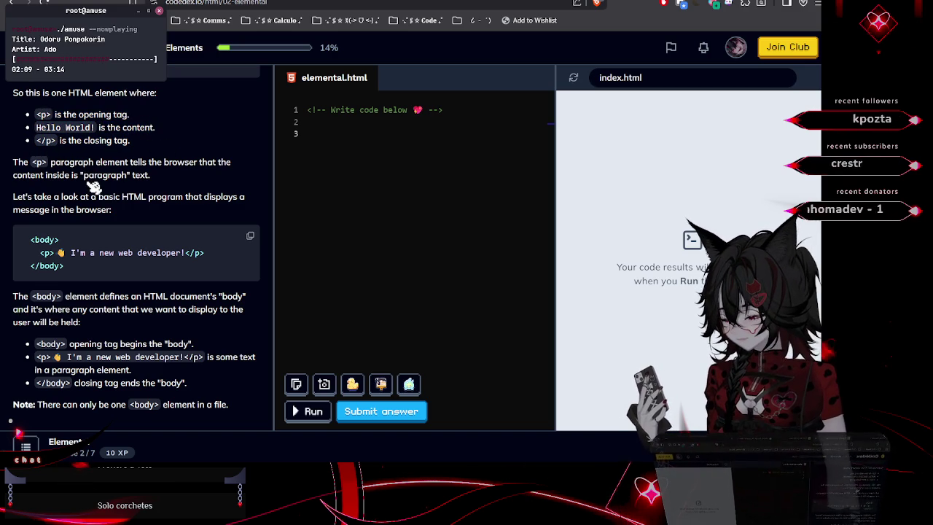
scroll(93, 185, down, 1)
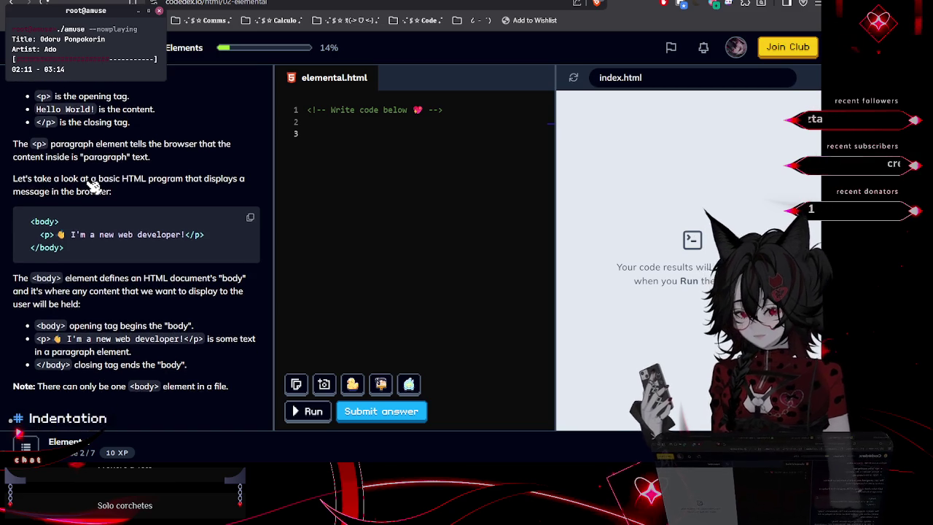
scroll(93, 183, up, 1)
click(317, 131)
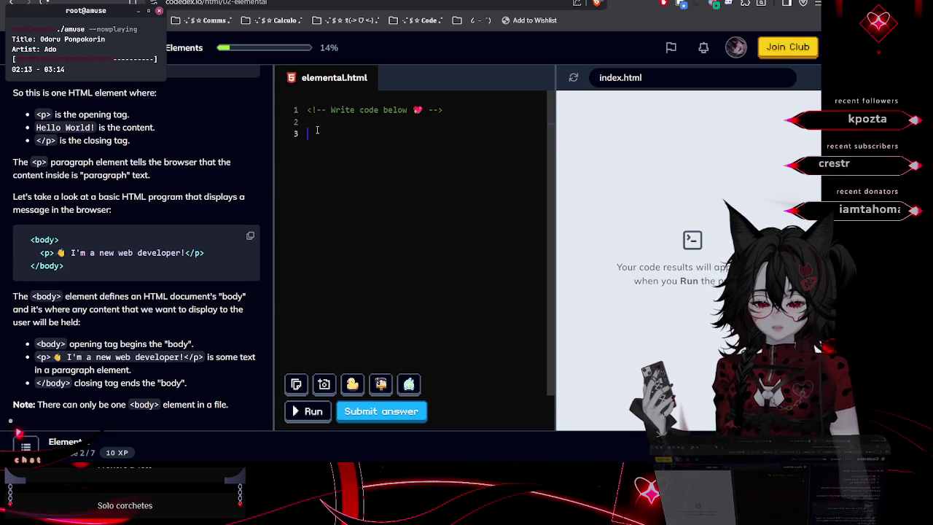
text({[)
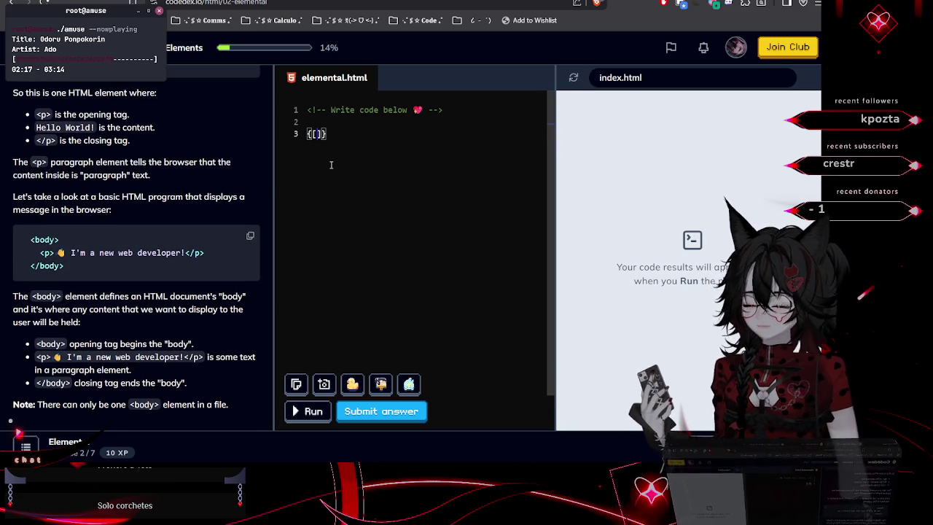
key(BackSpace)
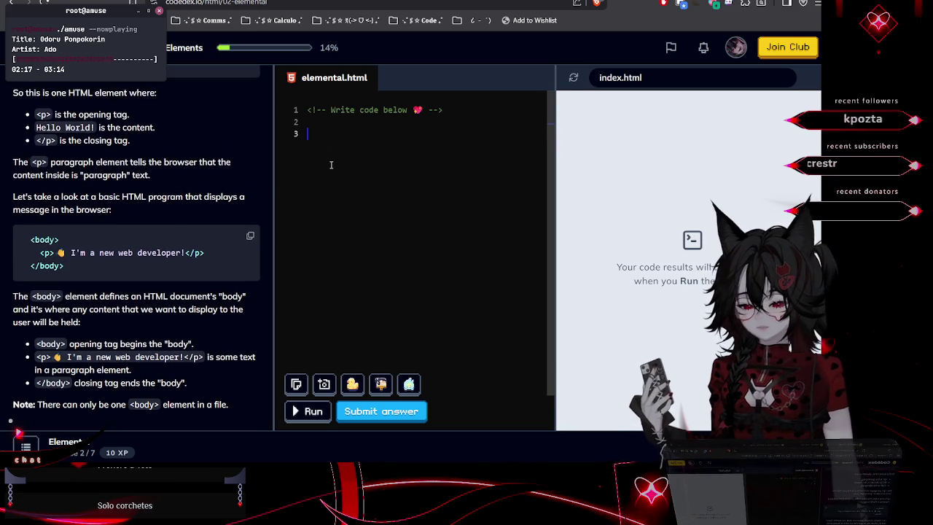
scroll(54, 166, down, 2)
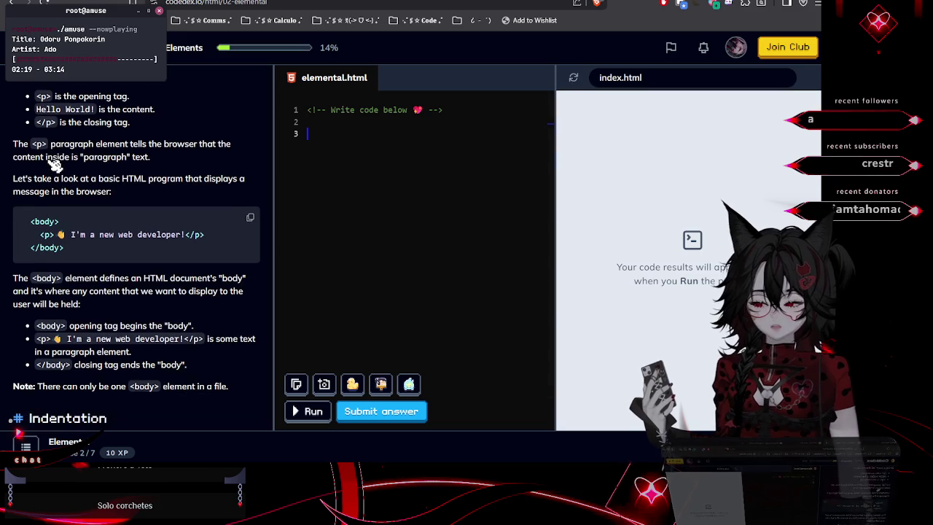
double_click(66, 128)
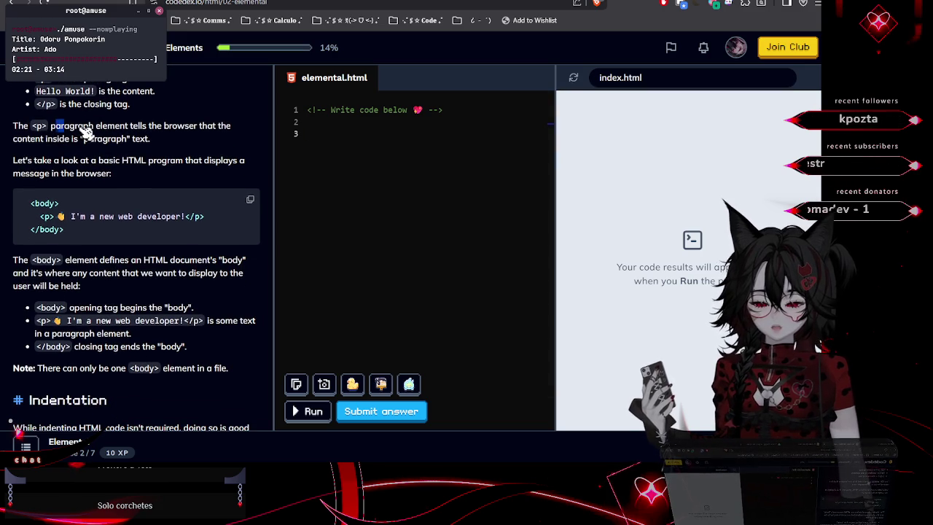
double_click(113, 128)
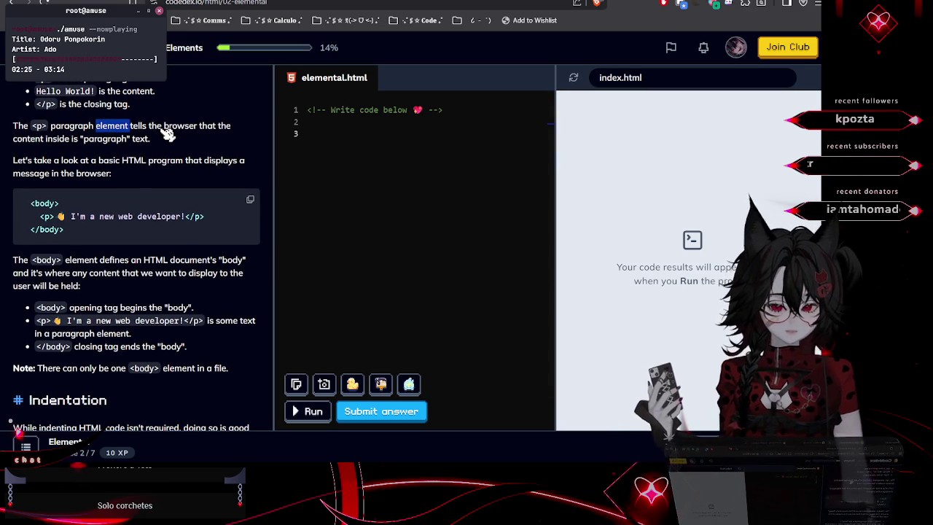
click(165, 134)
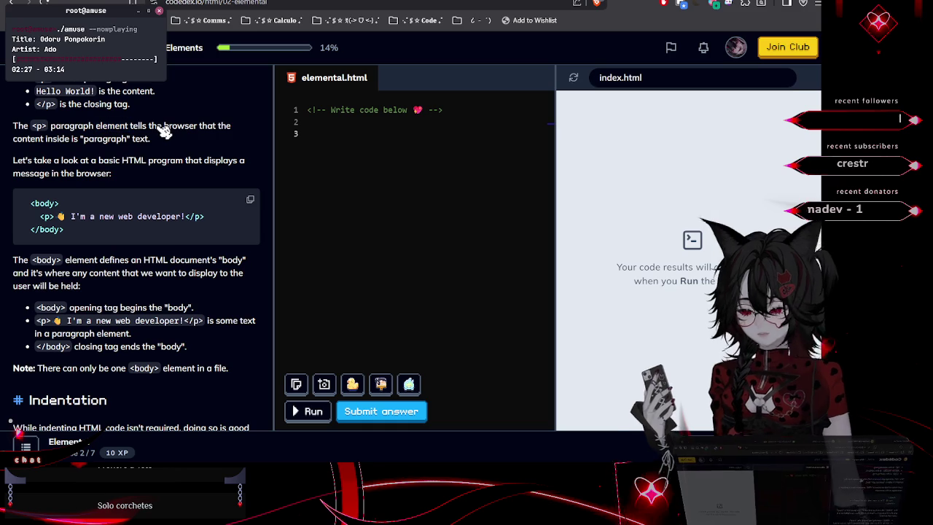
mouse_move(132, 127)
mouse_down()
mouse_move(224, 137)
mouse_move(73, 146)
mouse_move(137, 144)
mouse_up()
click(143, 146)
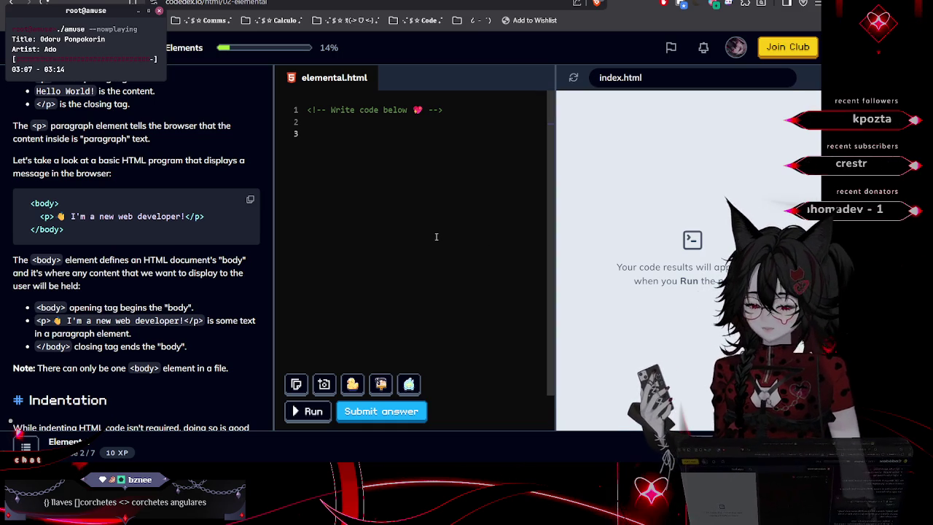
triple_click(36, 211)
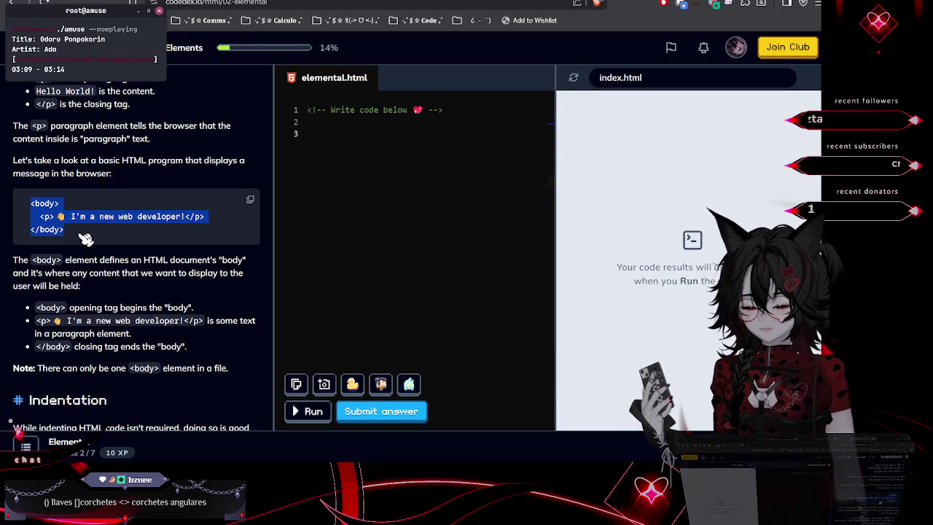
Copy the example <body> code block from the Elemental lesson text
mouse_move(13, 162)
mouse_down()
mouse_move(18, 172)
mouse_move(88, 172)
mouse_move(68, 162)
mouse_move(250, 167)
mouse_move(110, 166)
mouse_move(69, 177)
mouse_move(117, 181)
mouse_up()
click(213, 188)
click(250, 199)
scroll(172, 248, down, 1)
mouse_move(13, 224)
mouse_down()
mouse_move(218, 230)
mouse_move(146, 230)
mouse_move(210, 230)
mouse_up()
Paste the copied <body> code into elemental.html at line 3
click(45, 247)
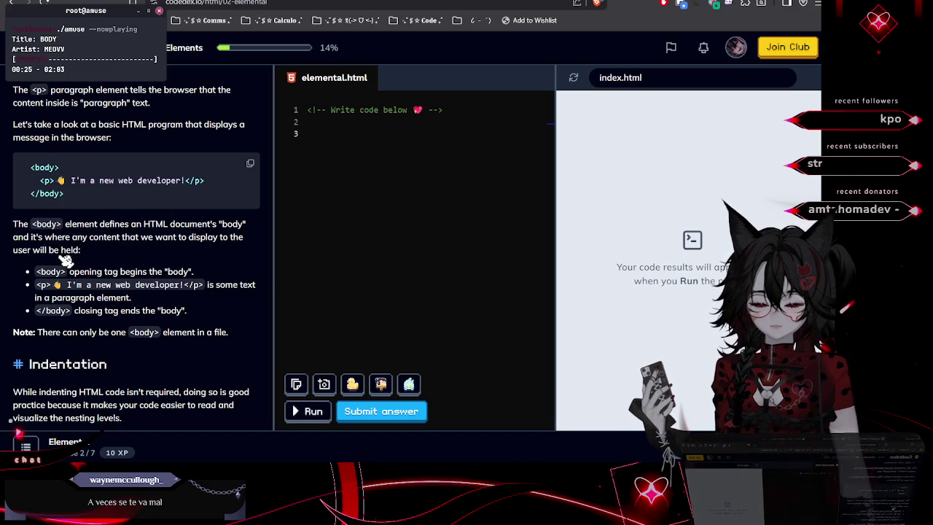
scroll(87, 253, down, 1)
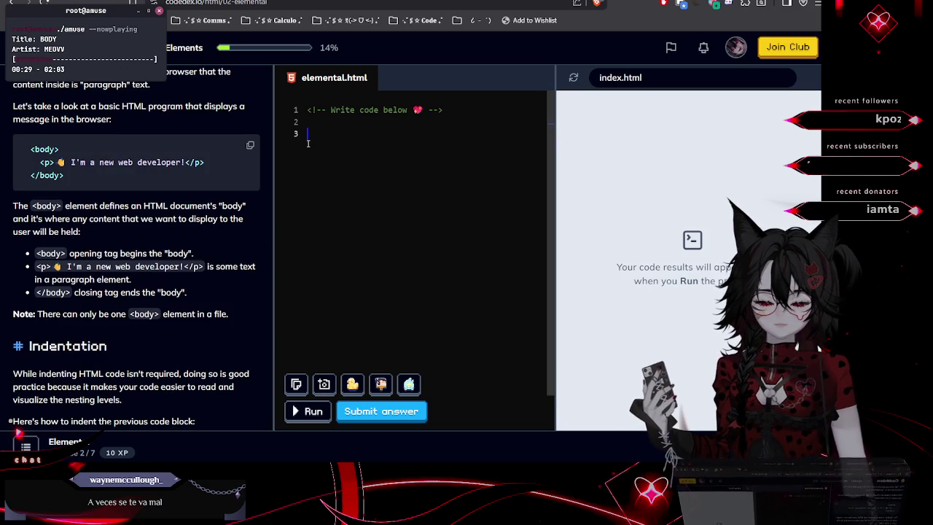
key(ctrl+v)
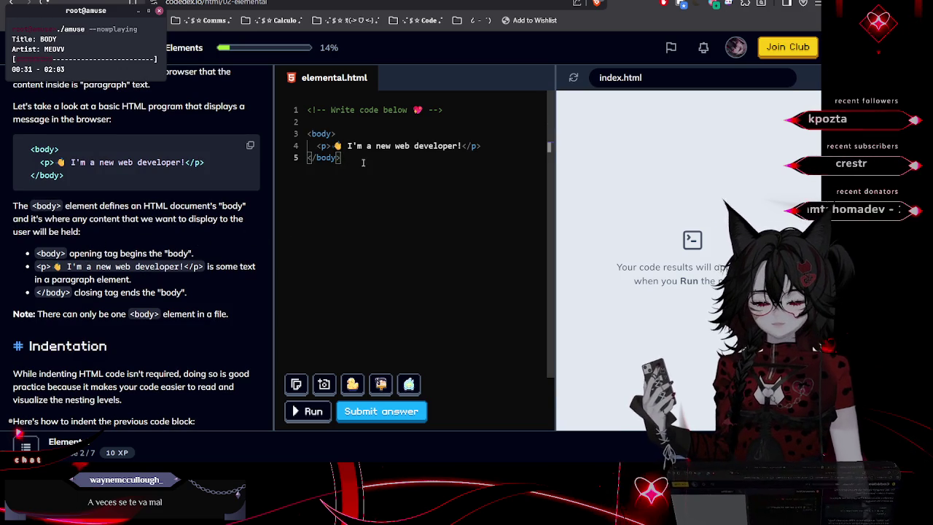
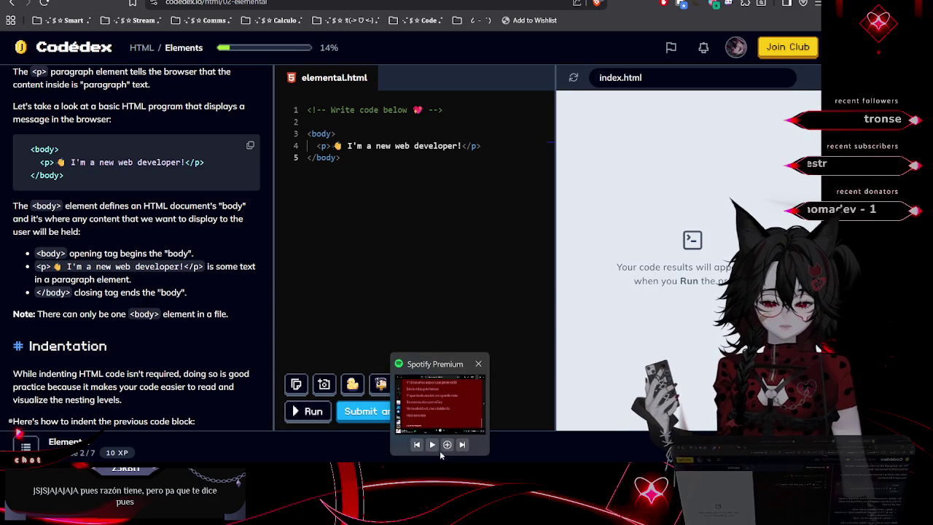
Resume music playback, dismiss the Spotify preview, and place the caret after the closing body tag
click(432, 443)
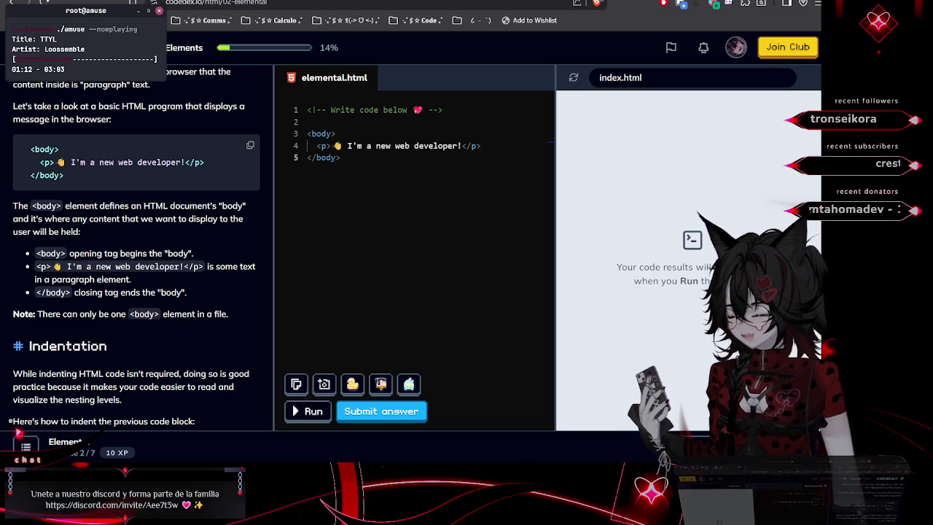
click(443, 266)
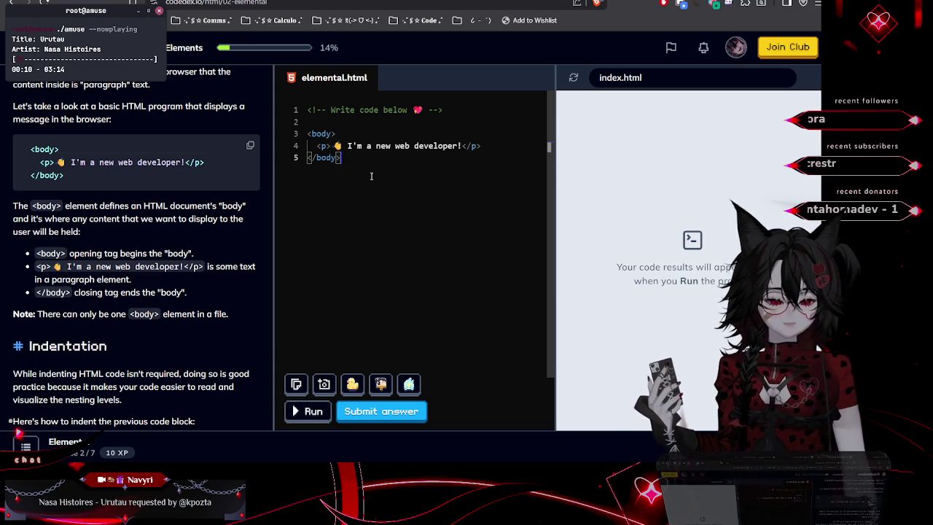
Insert an empty line 6 below the closing </body> tag in elemental.html
key(Return)
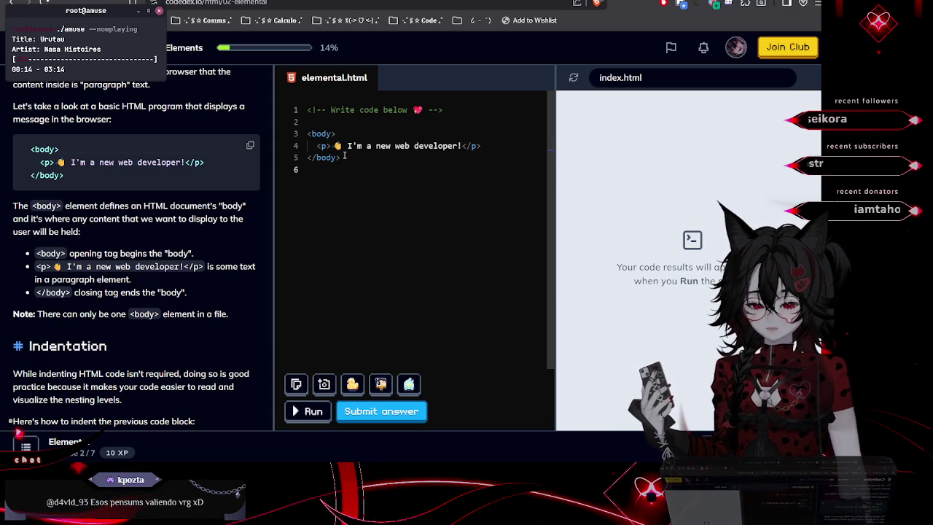
scroll(153, 200, down, 1)
scroll(157, 208, down, 5)
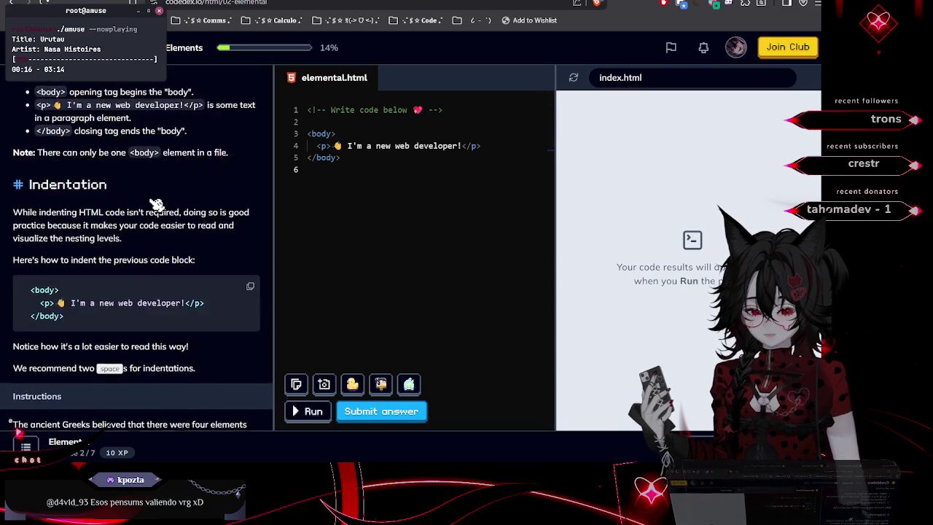
scroll(182, 227, down, 2)
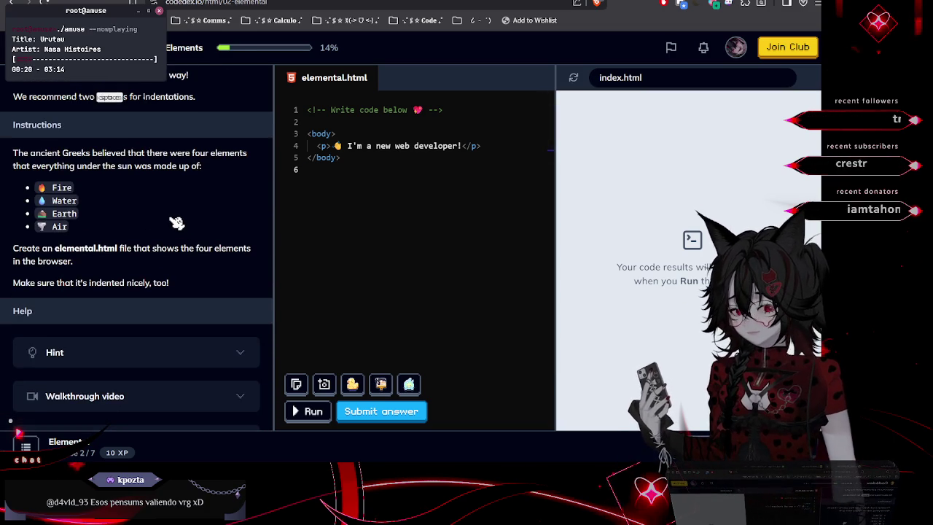
scroll(180, 221, up, 1)
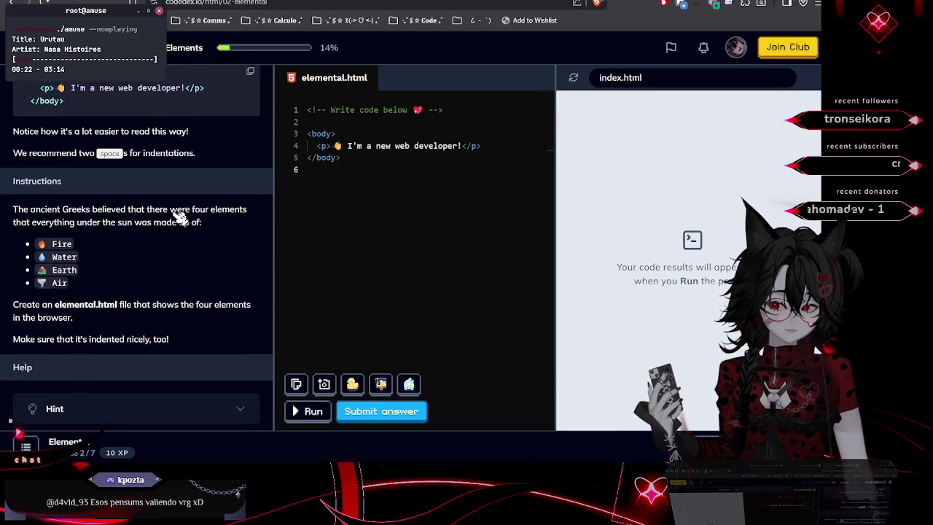
scroll(182, 222, up, 3)
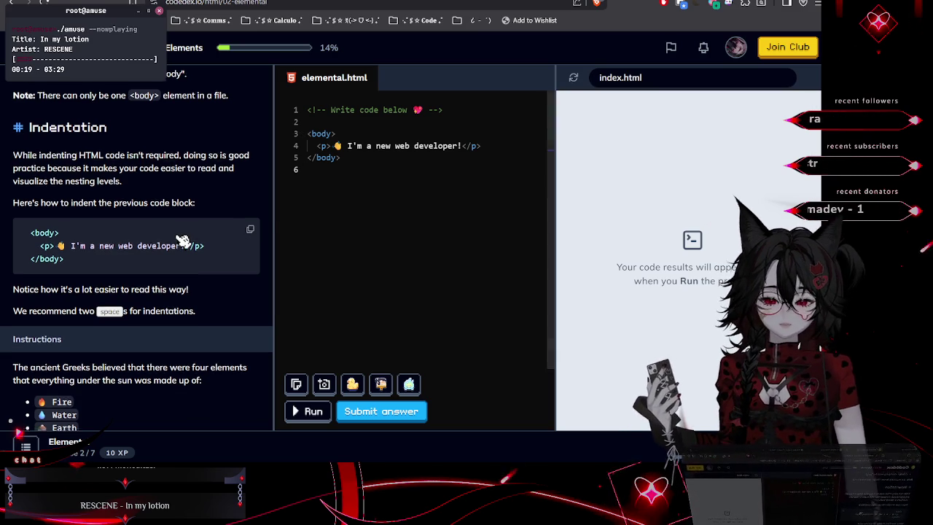
scroll(182, 241, down, 3)
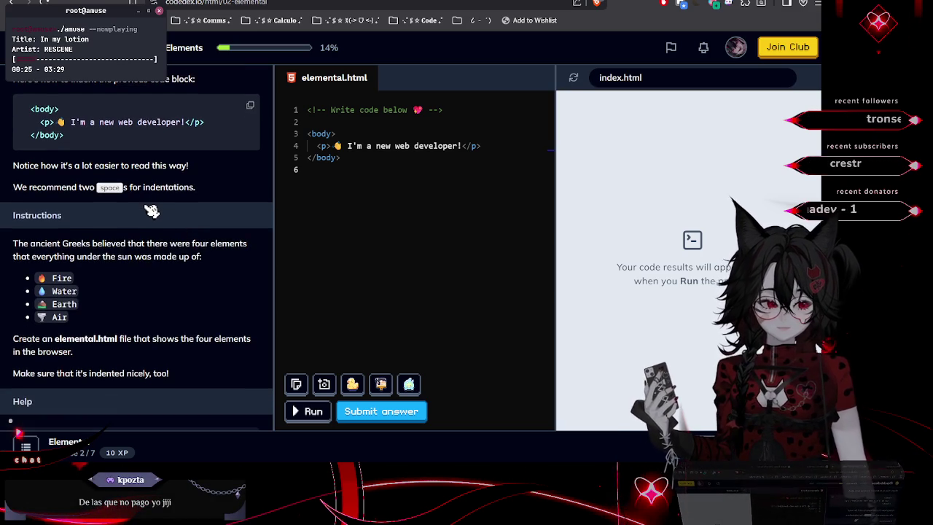
scroll(148, 224, down, 1)
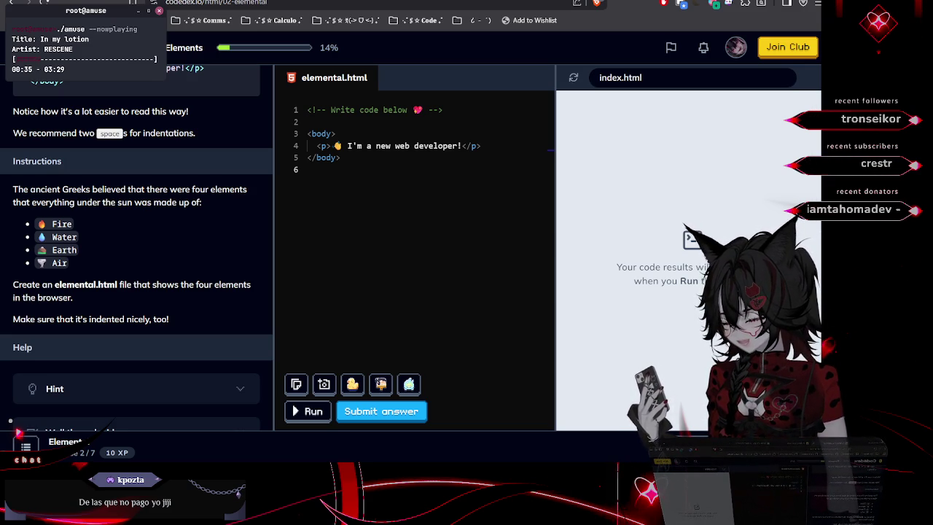
scroll(73, 219, down, 1)
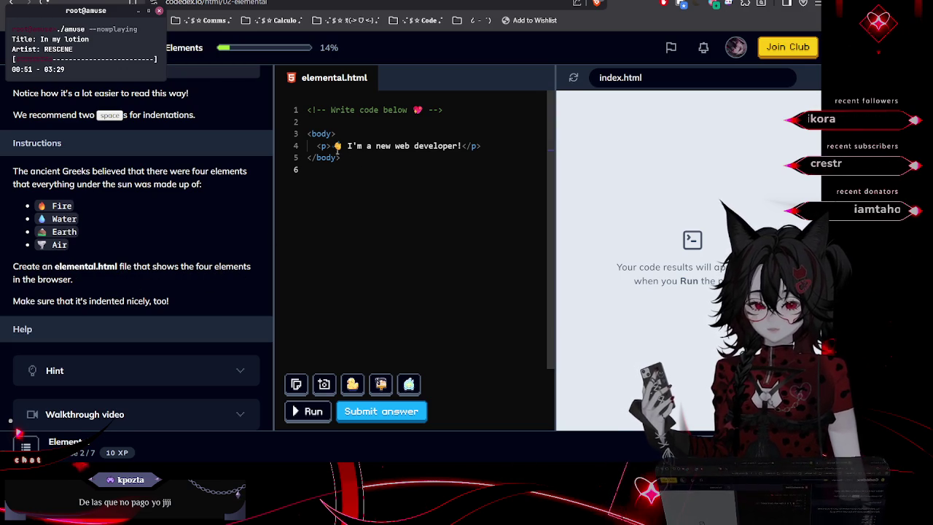
drag(317, 146, 461, 146)
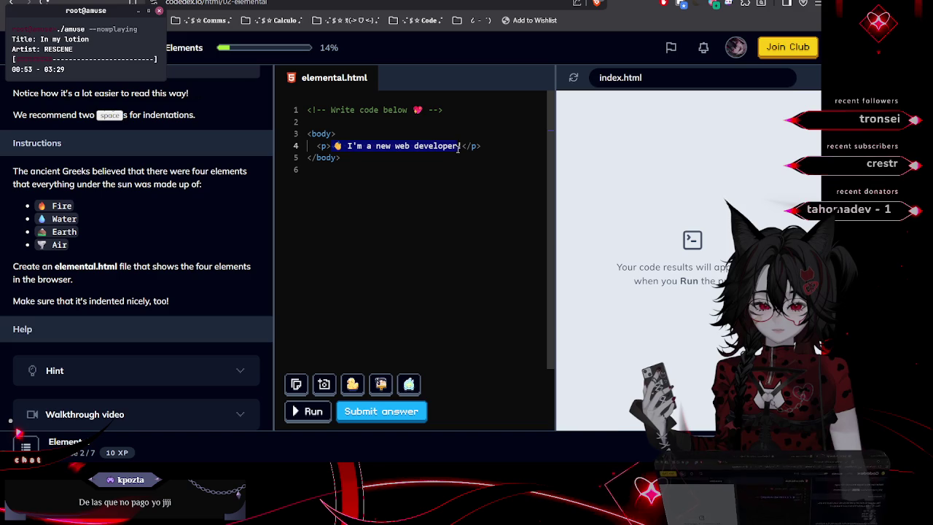
Replace the greeting paragraph text with '🔥 Fire' copied from the instructions
key(BackSpace)
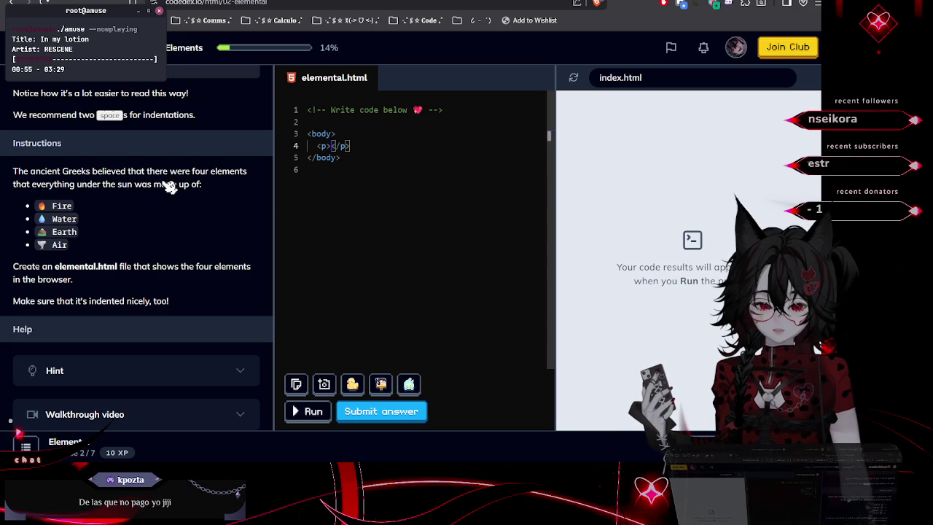
scroll(323, 184, up, 1)
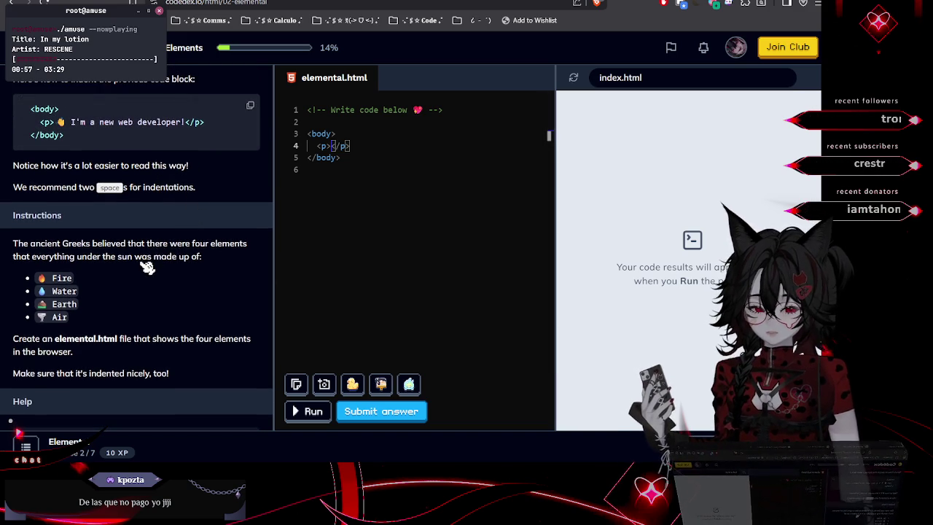
scroll(116, 248, down, 1)
double_click(52, 224)
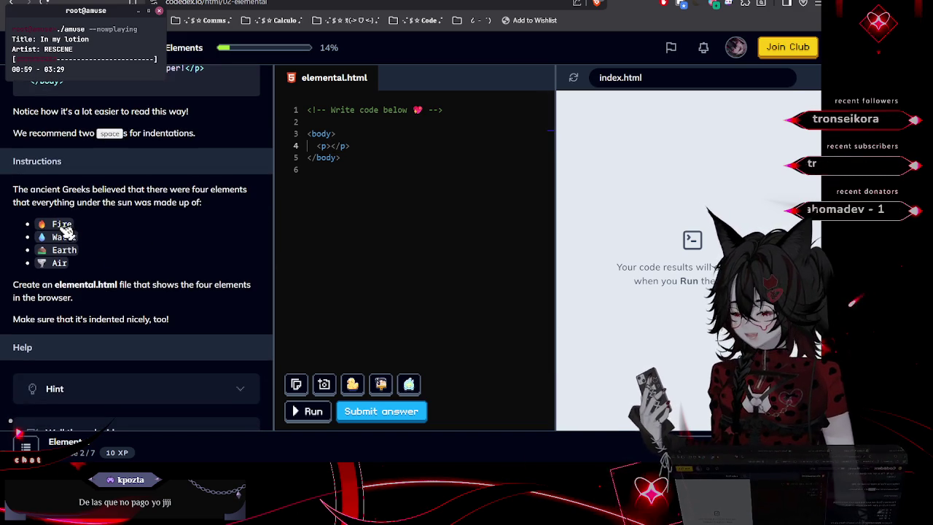
drag(52, 227, 83, 234)
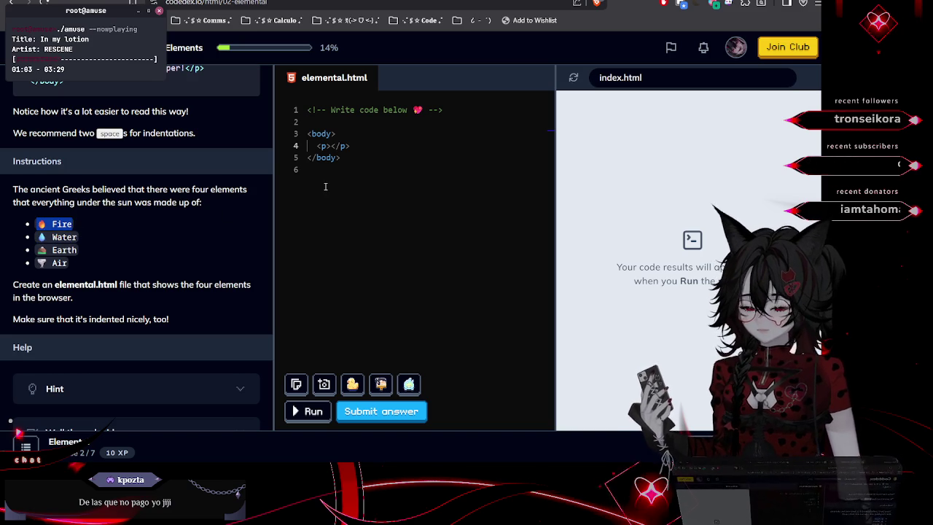
click(333, 145)
text(🔥 Fire)
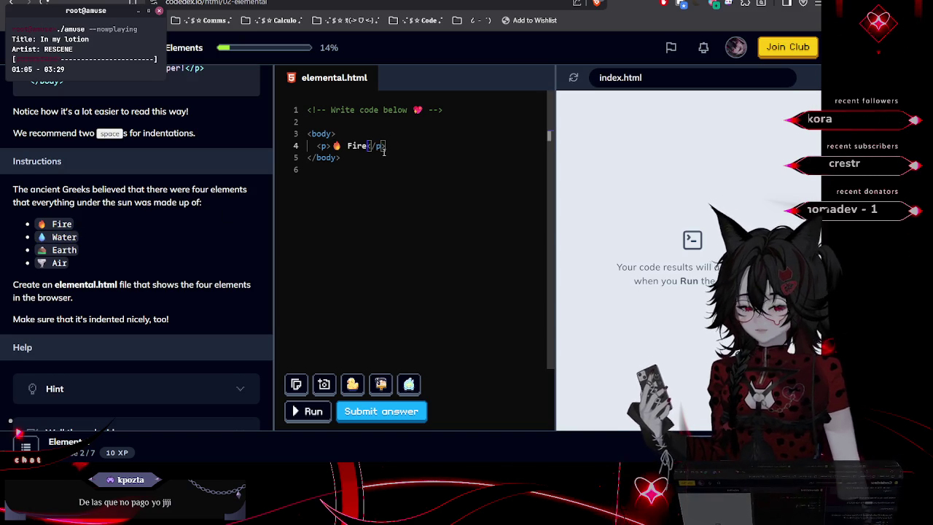
Duplicate the 🔥 Fire paragraph line onto the lines below it
drag(385, 146, 318, 145)
click(369, 146)
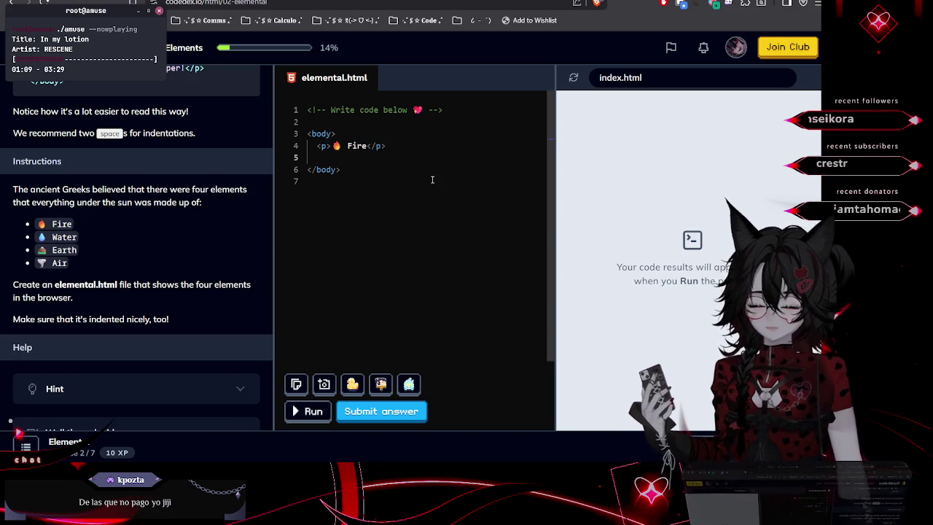
key(shift+alt+Down)
key(shift+alt+Down)
key(shift+alt+Down)
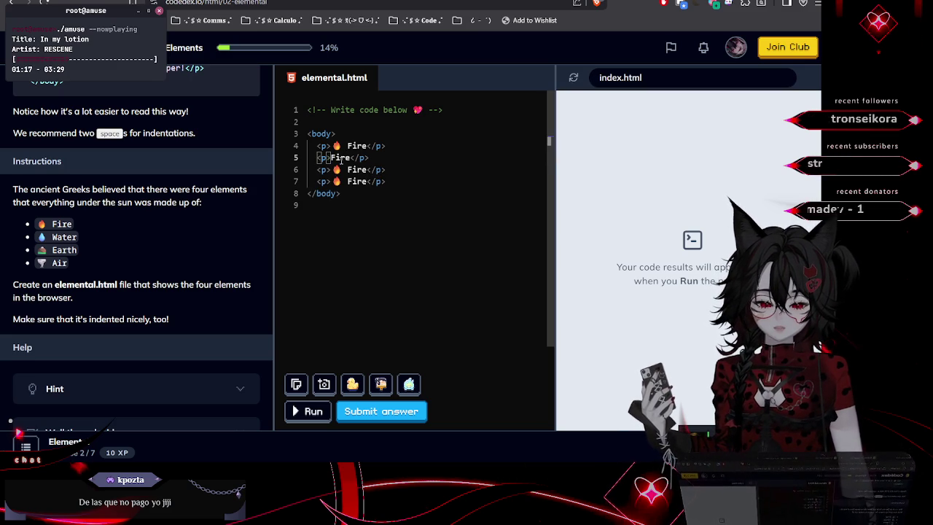
Replace the duplicated Fire lines with 💧 Water, 🏔 Earth and 🌪 Air from the instructions
click(348, 169)
key(BackSpace)
key(BackSpace)
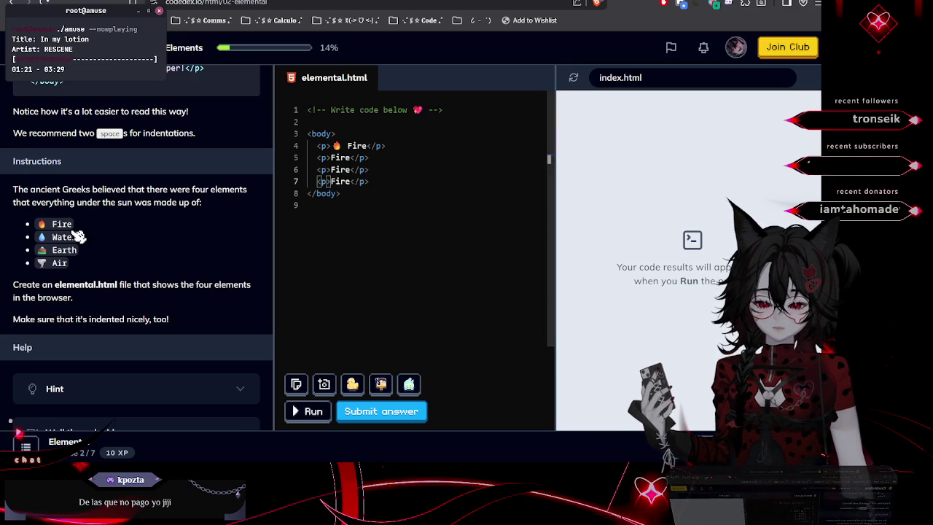
drag(77, 237, 44, 239)
double_click(340, 157)
drag(78, 250, 70, 250)
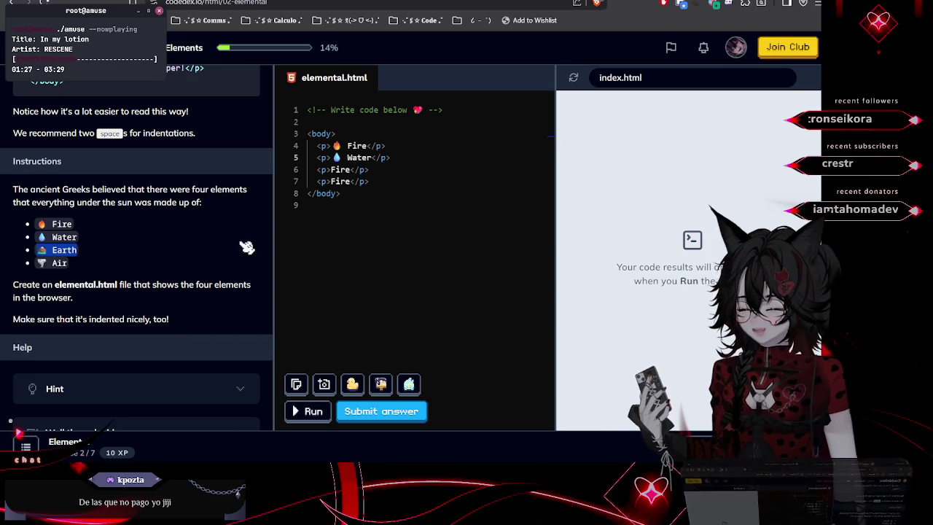
click(338, 170)
text(🌋 Earth)
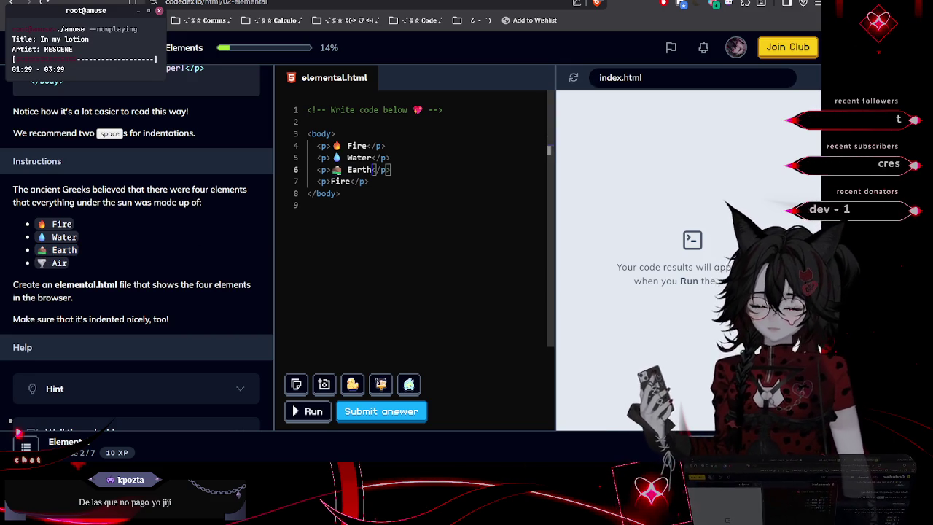
mouse_move(72, 265)
mouse_down()
mouse_move(46, 267)
mouse_move(95, 271)
mouse_move(45, 272)
mouse_up()
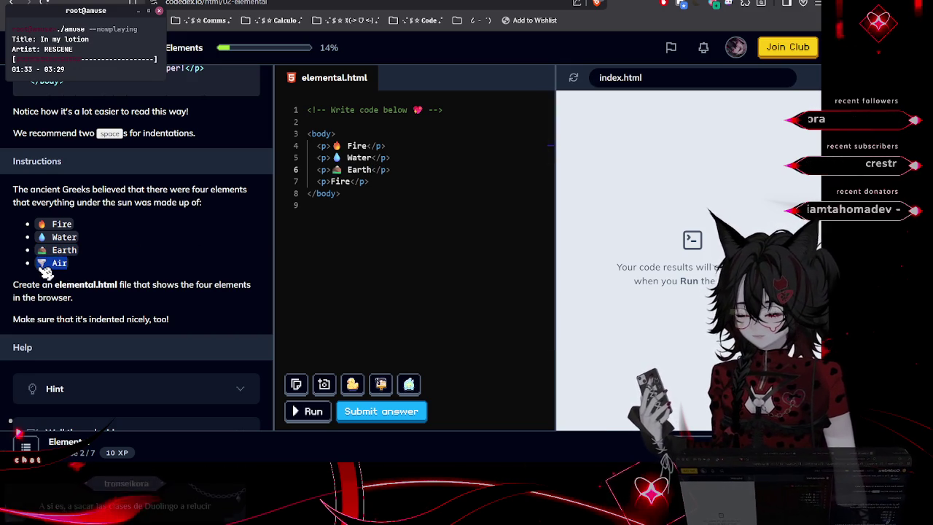
double_click(340, 182)
text(🌪 Air)
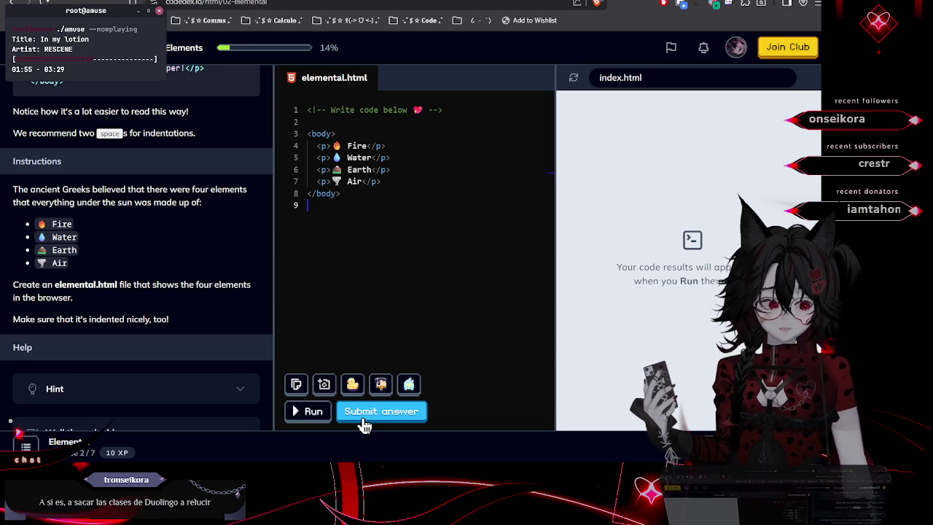
Run and submit the Elements code, then continue to lesson 03. Newspaper
click(307, 423)
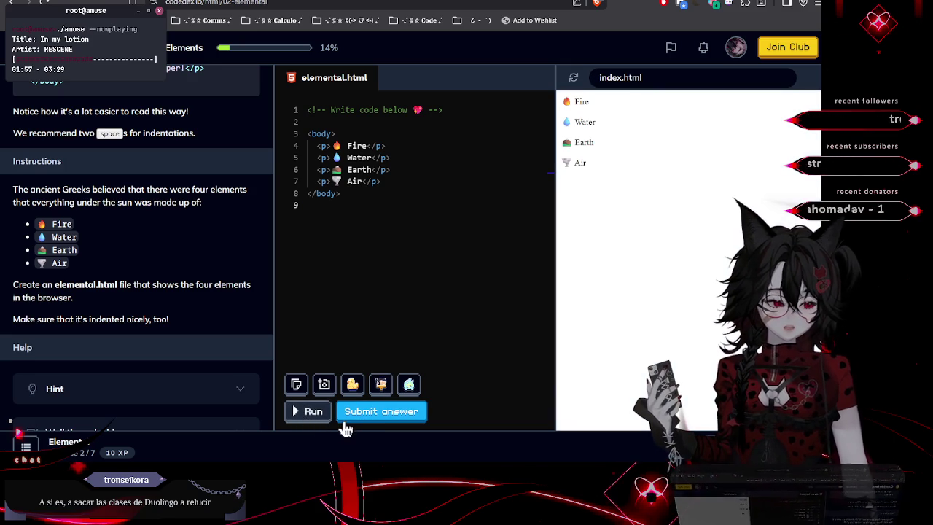
click(382, 421)
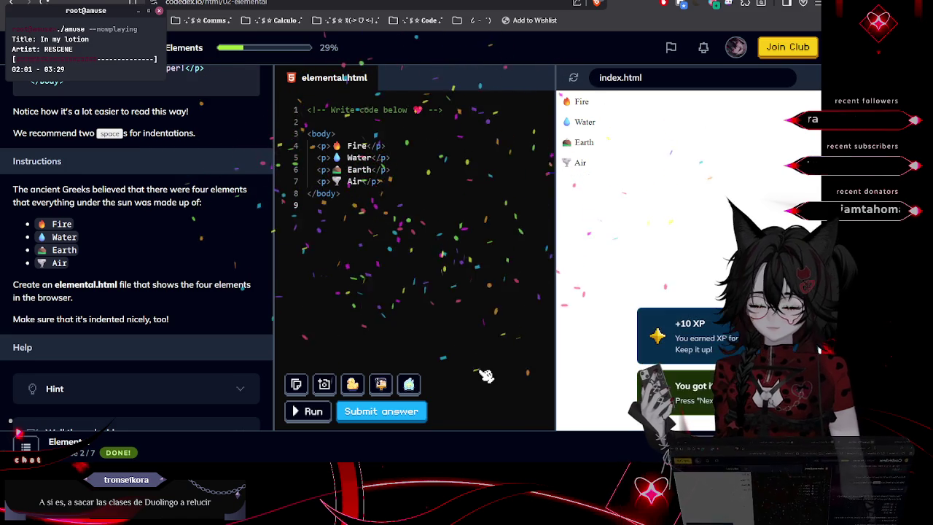
key(Return)
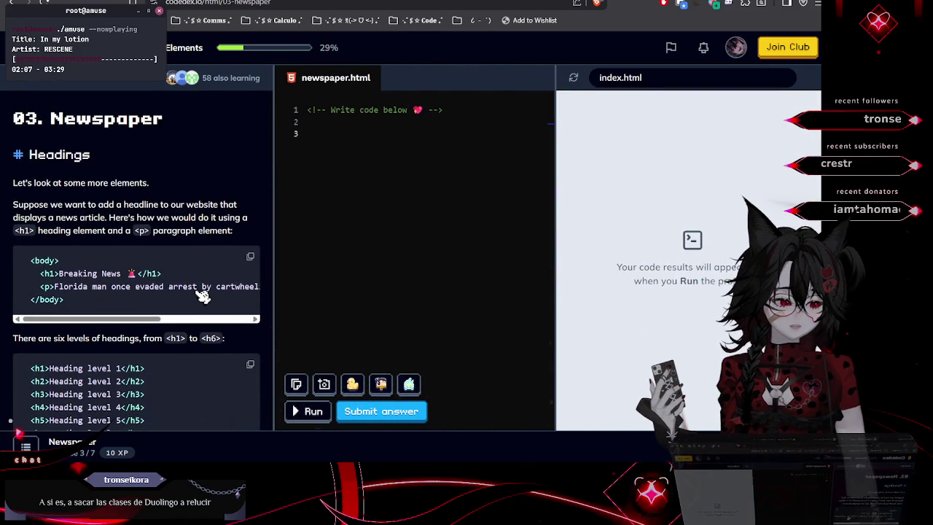
scroll(185, 289, down, 2)
scroll(185, 289, down, 3)
scroll(185, 290, up, 4)
scroll(186, 294, down, 1)
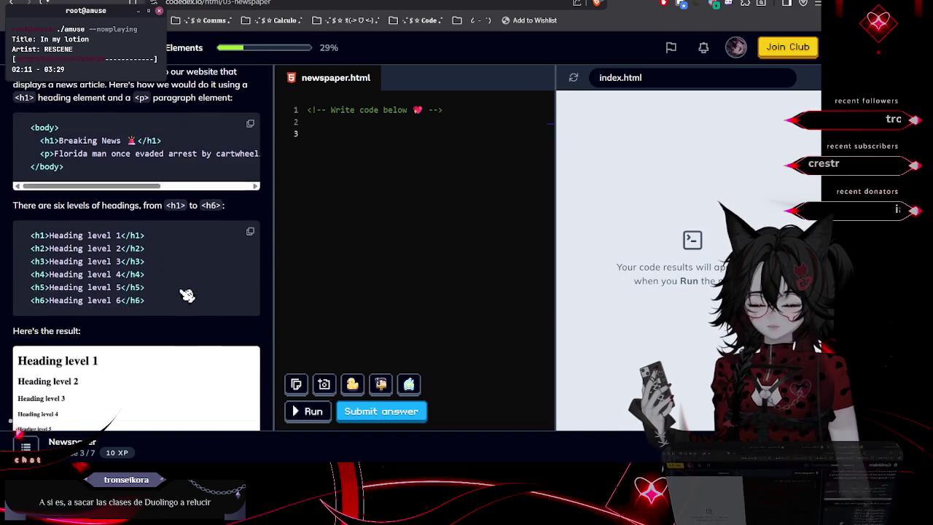
mouse_move(149, 289)
mouse_down()
mouse_move(31, 236)
mouse_move(25, 222)
mouse_move(50, 227)
mouse_up()
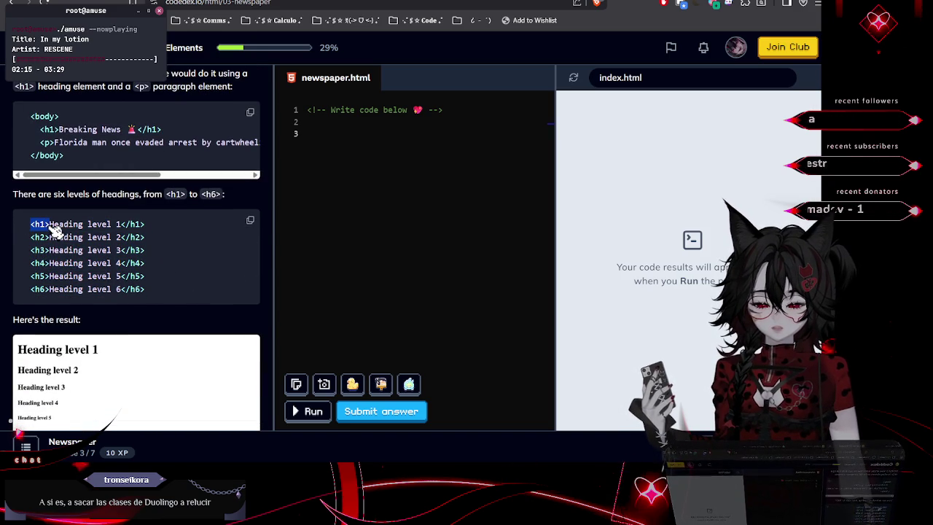
drag(31, 290, 48, 292)
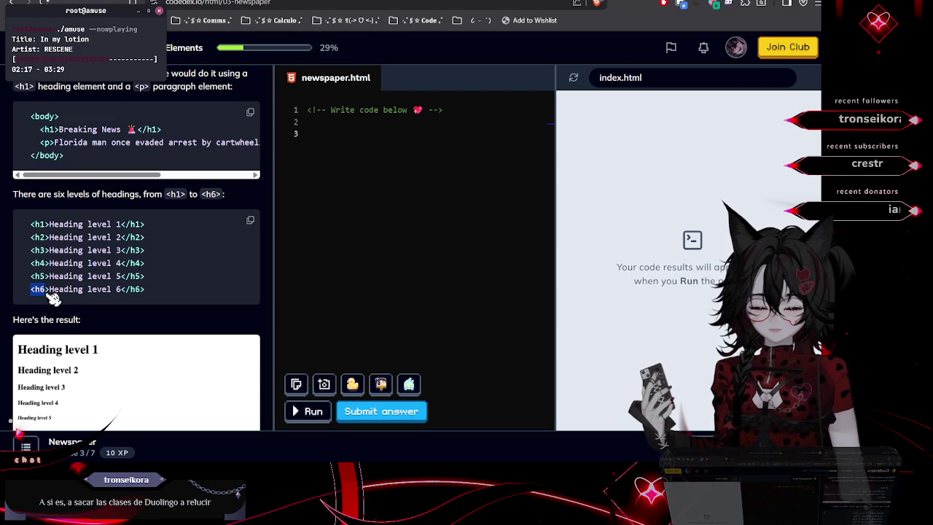
scroll(59, 302, down, 2)
click(147, 357)
scroll(146, 349, up, 3)
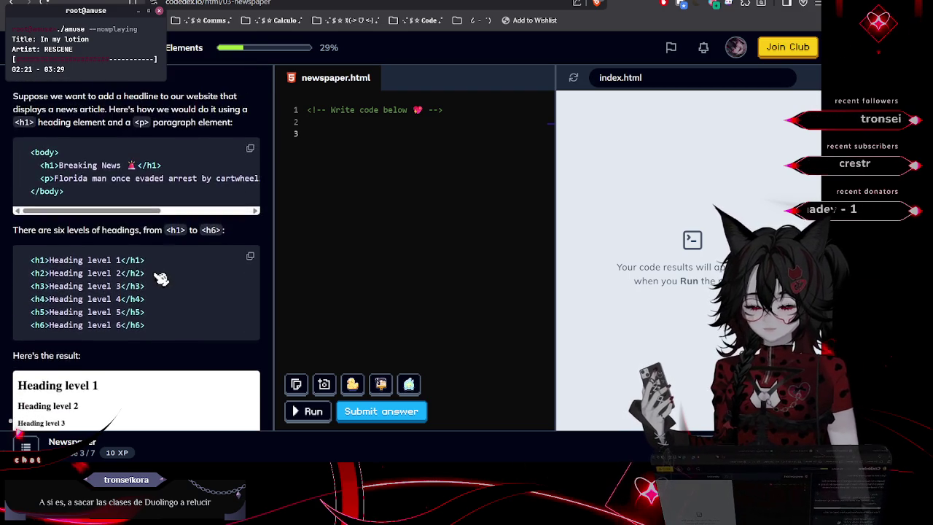
scroll(160, 278, down, 3)
mouse_move(38, 349)
mouse_down()
mouse_move(142, 361)
mouse_move(244, 357)
mouse_up()
click(244, 357)
scroll(244, 357, up, 5)
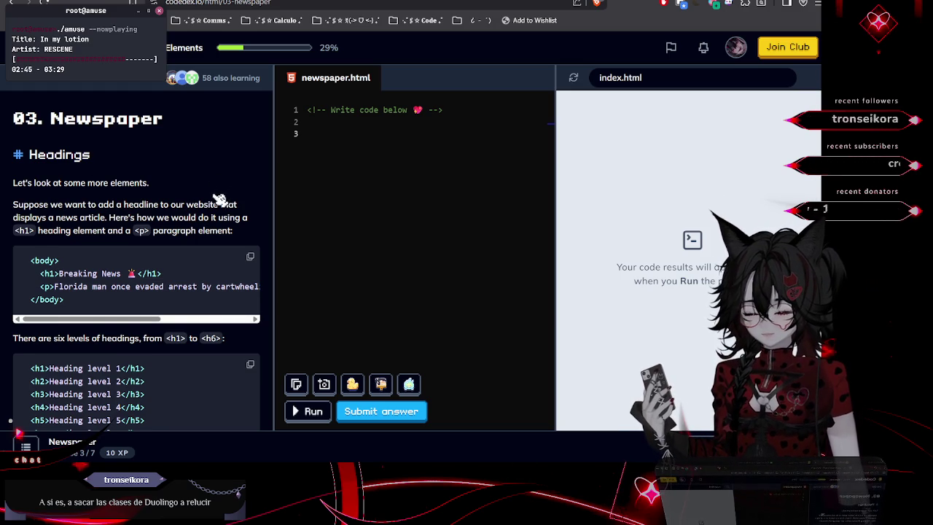
scroll(218, 202, down, 2)
scroll(218, 201, up, 1)
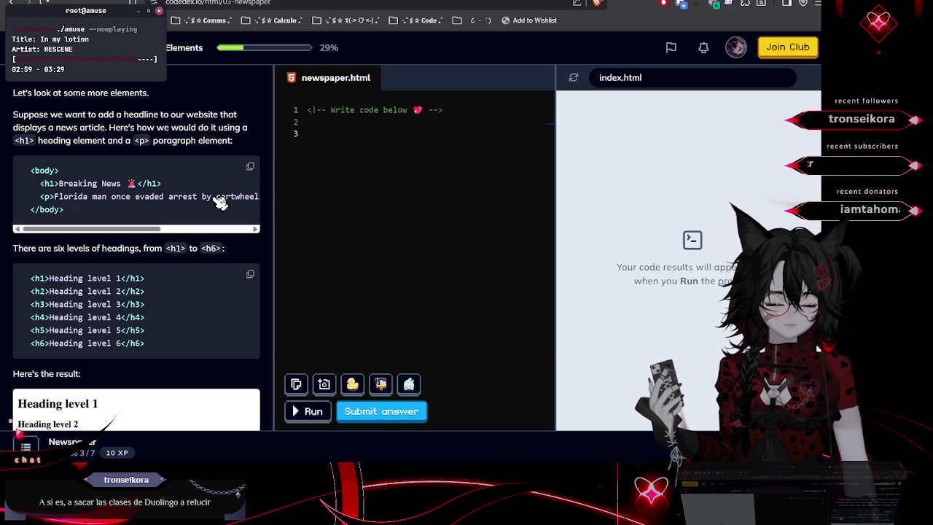
scroll(208, 182, down, 3)
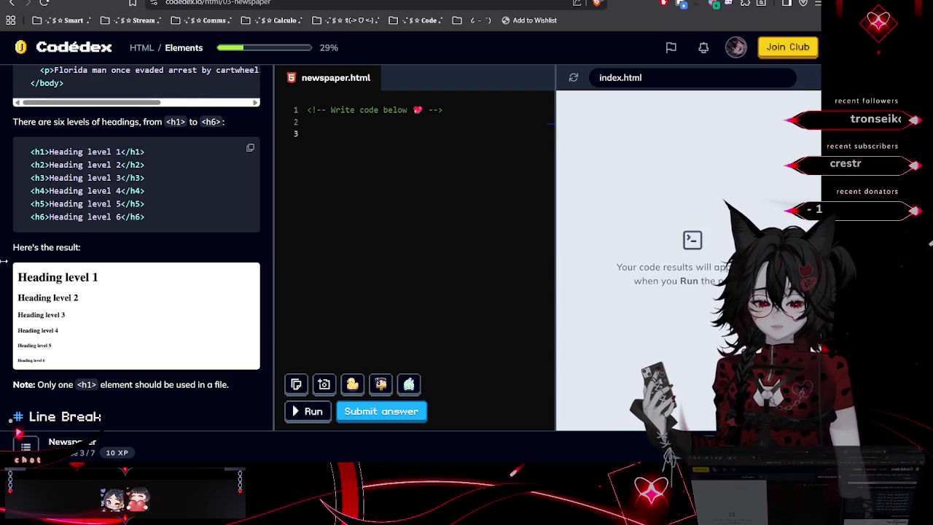
scroll(183, 277, down, 2)
scroll(184, 278, down, 1)
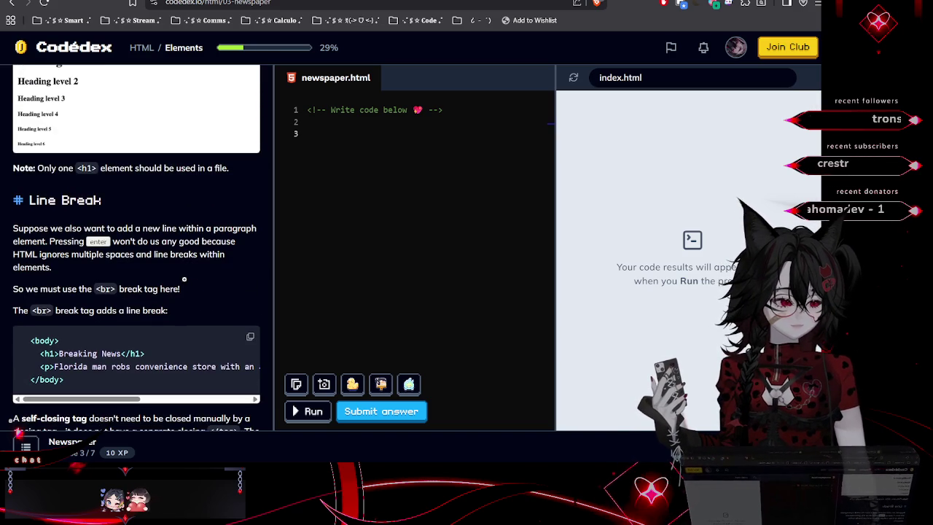
scroll(188, 286, up, 1)
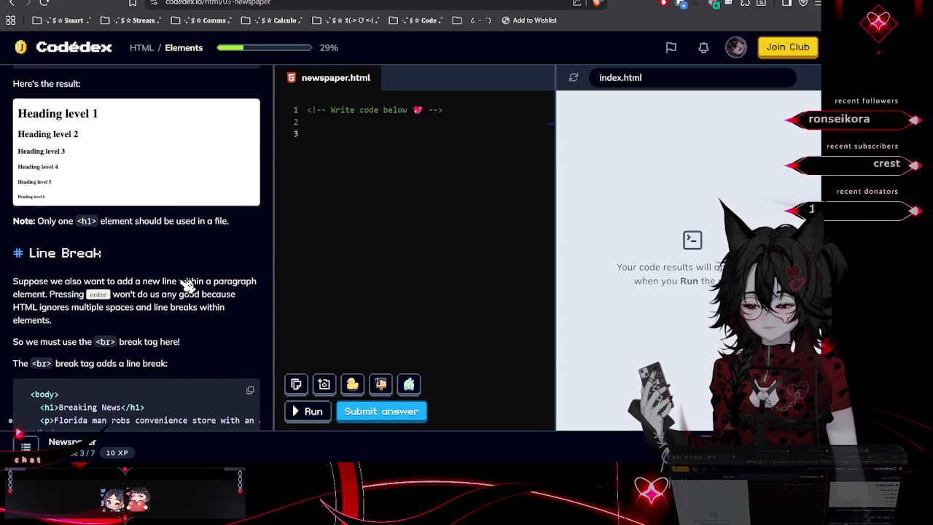
scroll(184, 287, down, 1)
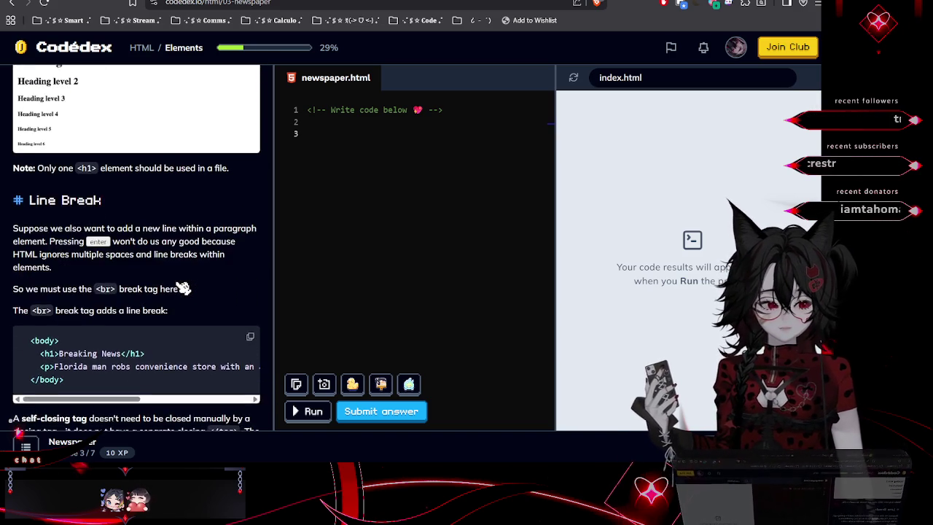
scroll(181, 286, up, 1)
scroll(178, 286, down, 1)
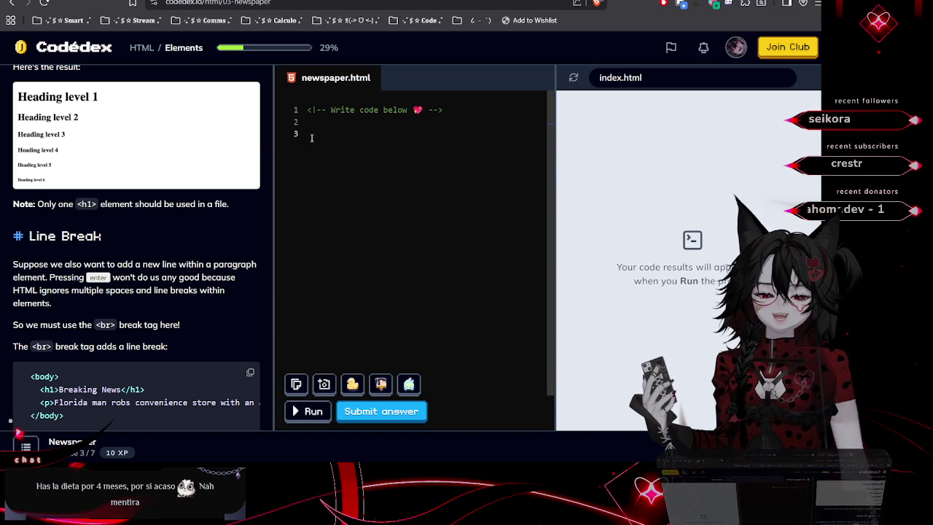
scroll(162, 261, down, 1)
scroll(162, 261, down, 5)
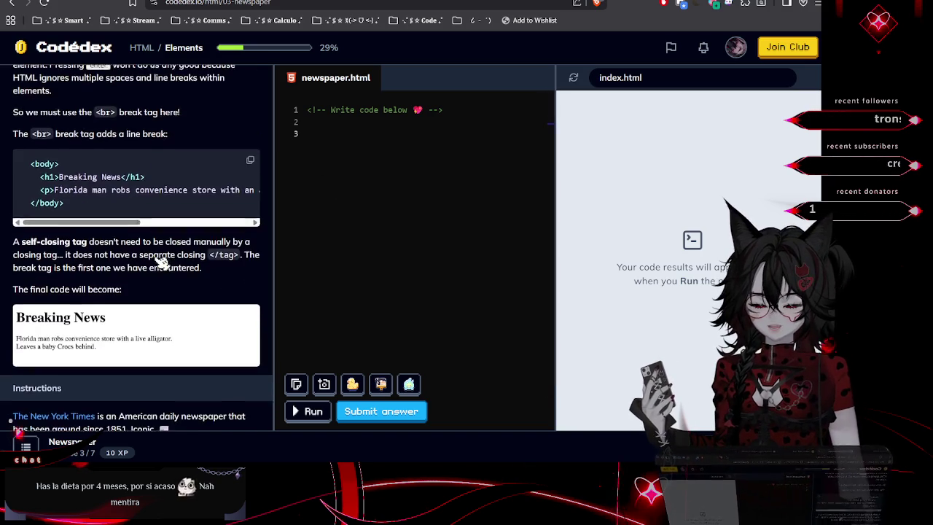
scroll(162, 260, down, 3)
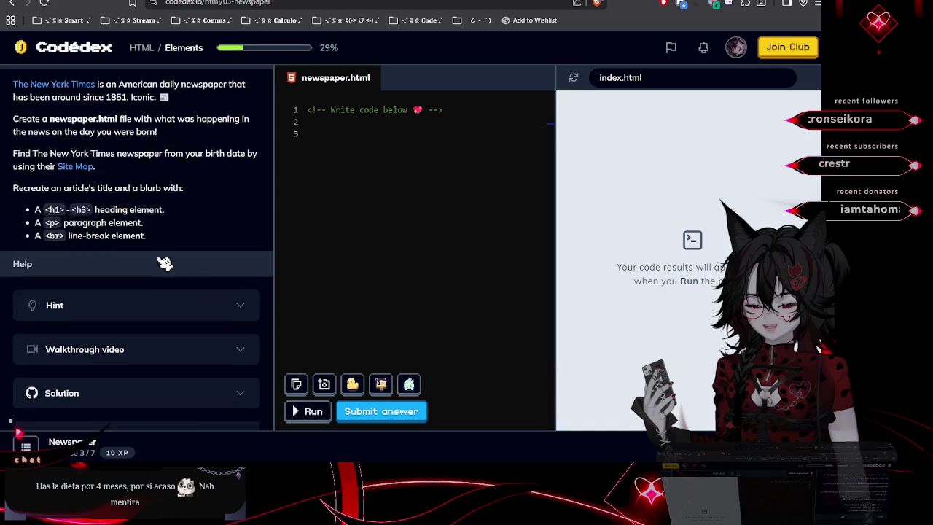
scroll(164, 262, up, 1)
scroll(164, 262, up, 2)
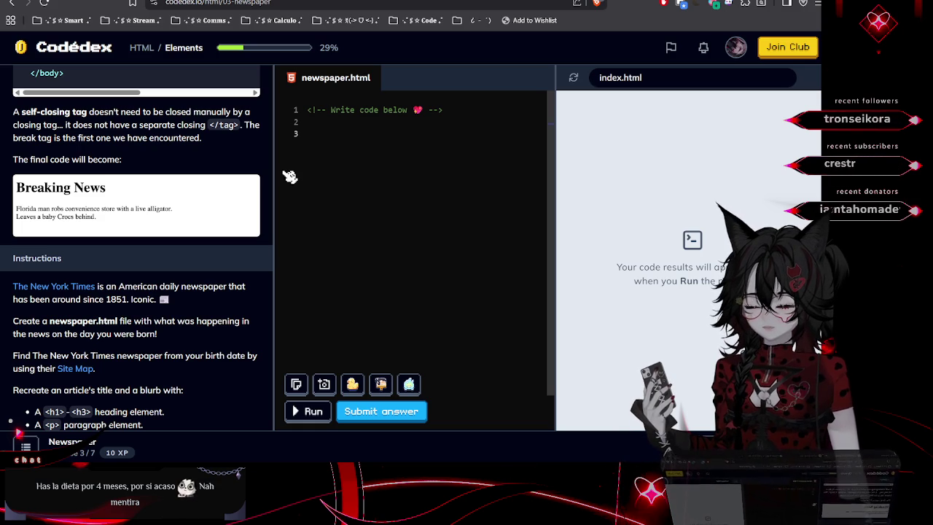
scroll(192, 252, up, 1)
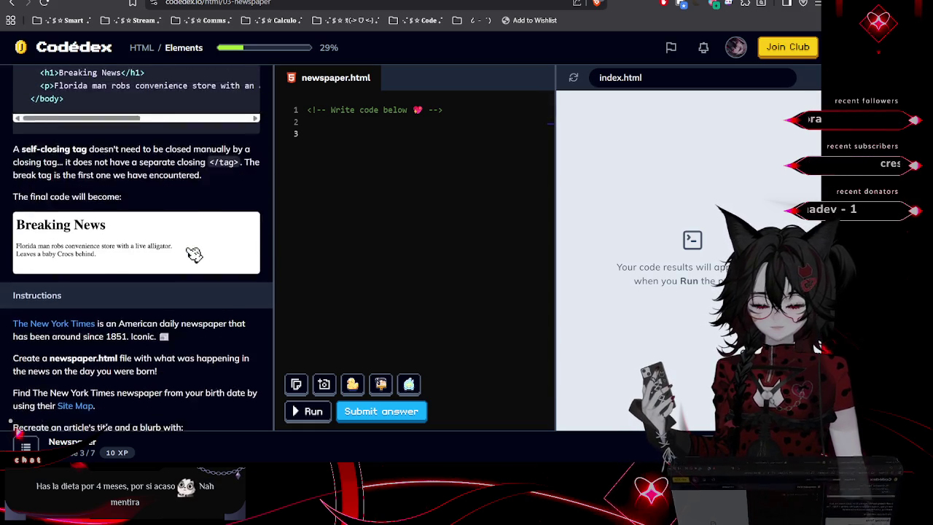
scroll(194, 253, down, 2)
scroll(194, 253, up, 2)
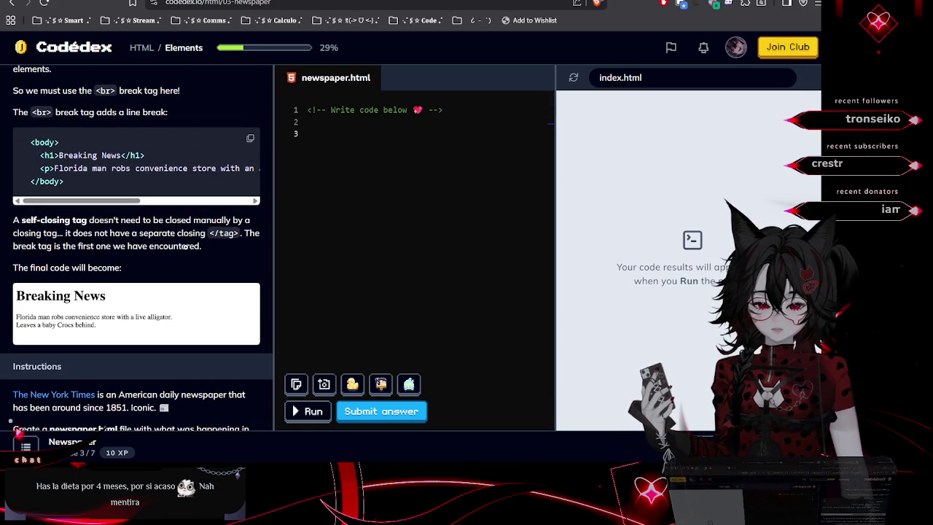
scroll(194, 254, up, 2)
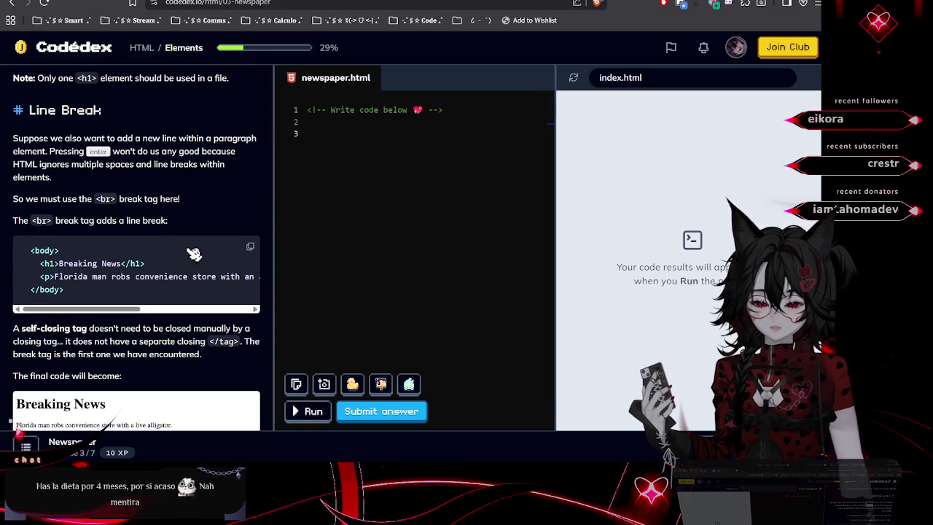
scroll(194, 253, down, 2)
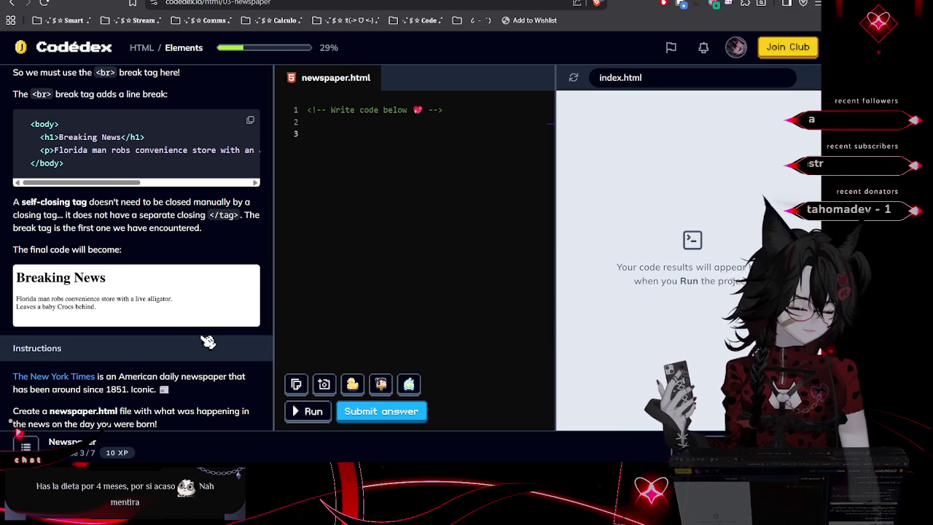
scroll(138, 270, up, 3)
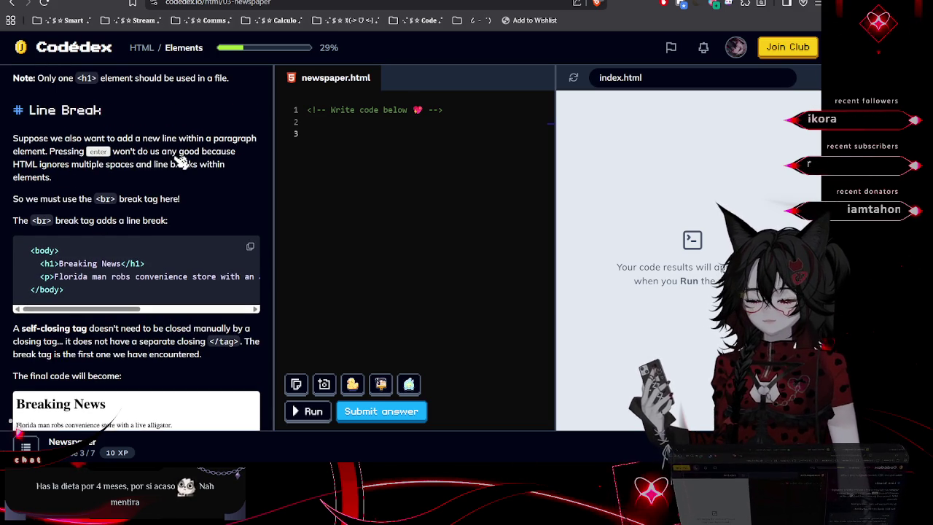
scroll(213, 159, down, 1)
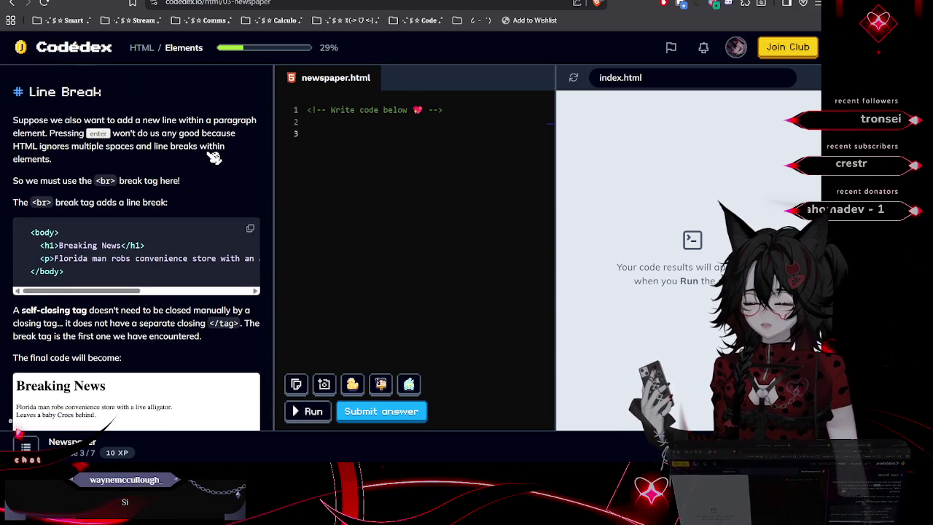
scroll(214, 159, down, 4)
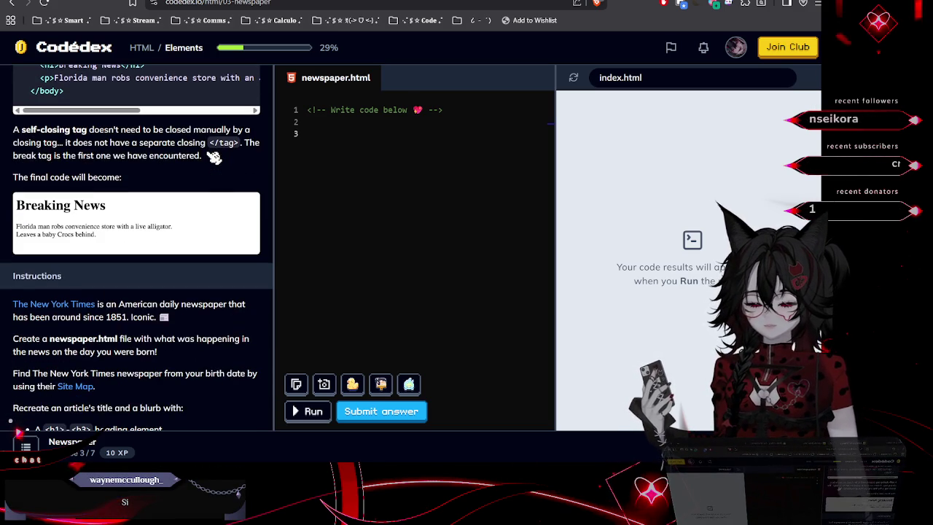
scroll(213, 159, down, 3)
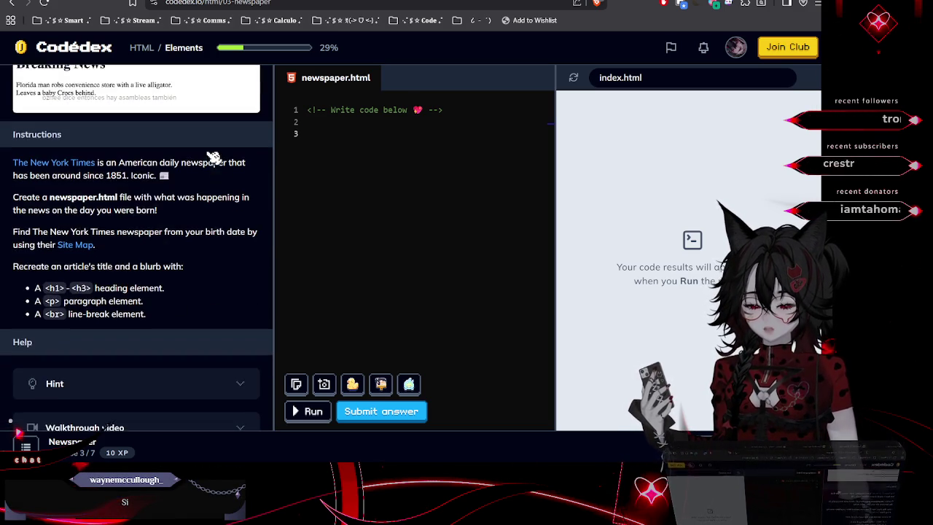
scroll(115, 193, up, 1)
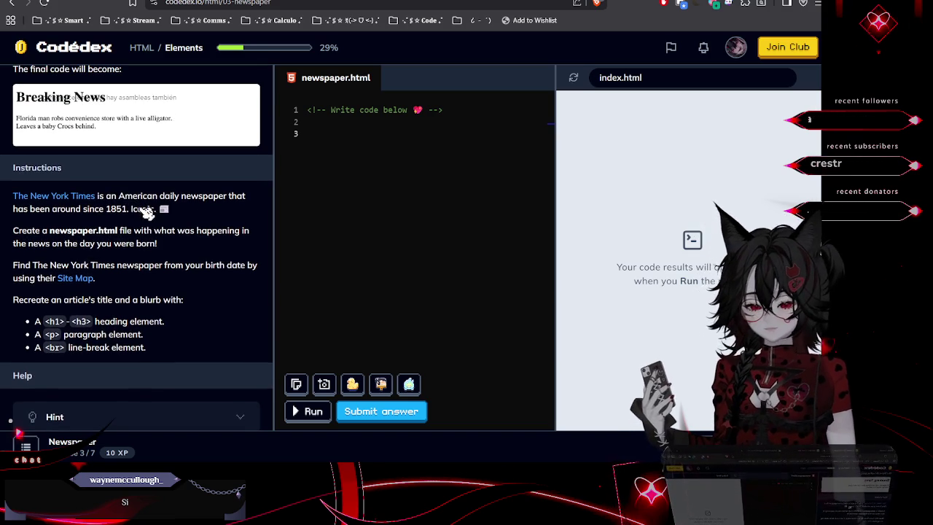
scroll(147, 213, up, 1)
scroll(147, 213, down, 1)
scroll(146, 210, up, 1)
scroll(149, 211, down, 1)
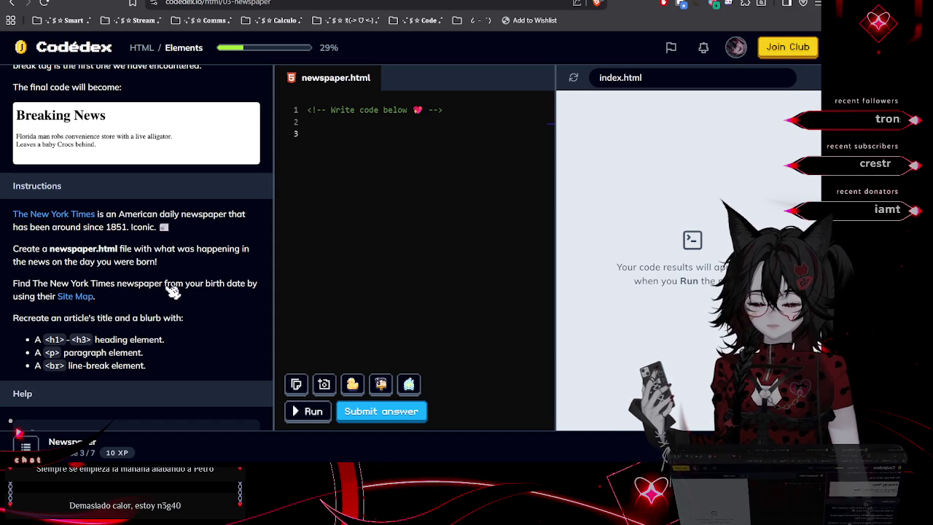
Browse the NYT Site Map through 2005 › March › 08 to list that day's articles
click(78, 300)
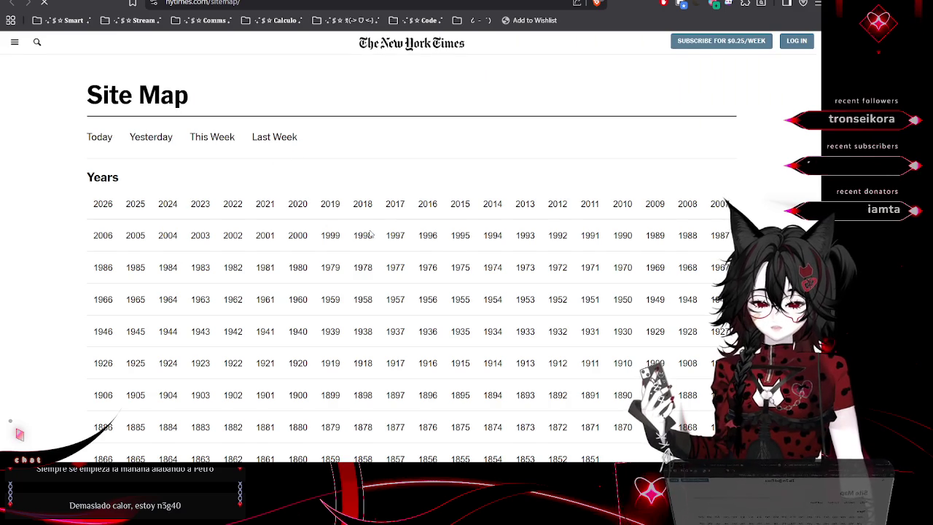
scroll(379, 240, down, 1)
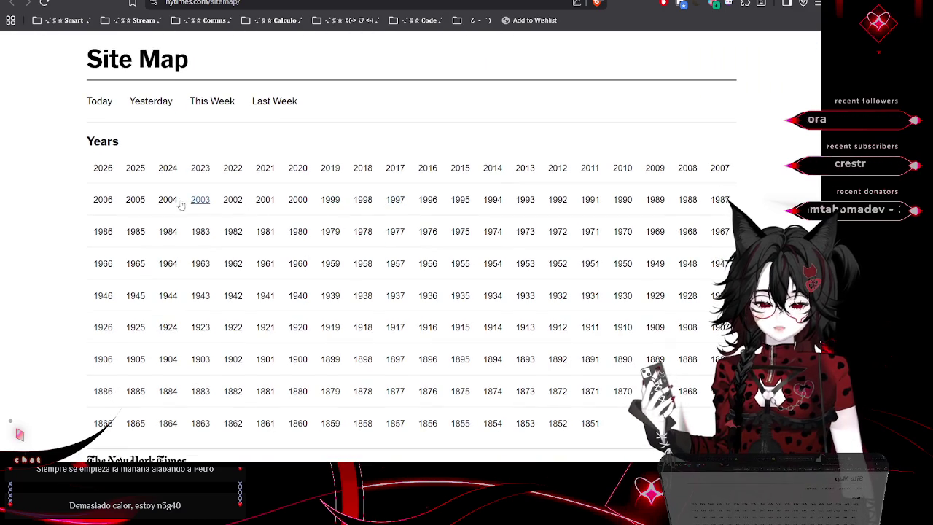
click(137, 201)
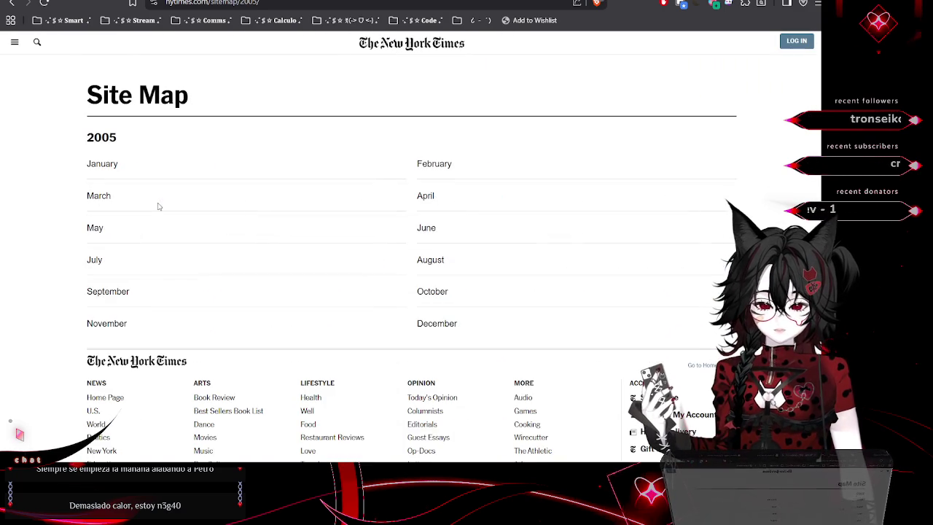
click(94, 198)
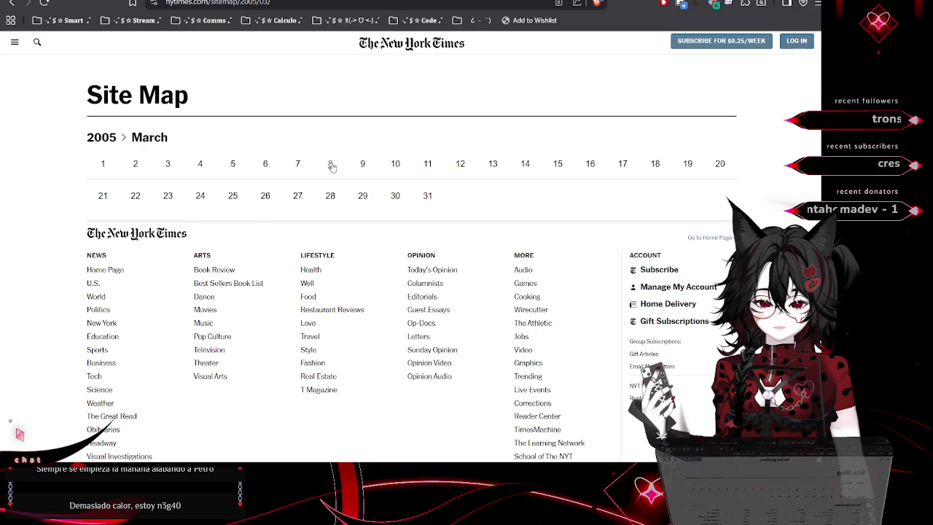
click(332, 166)
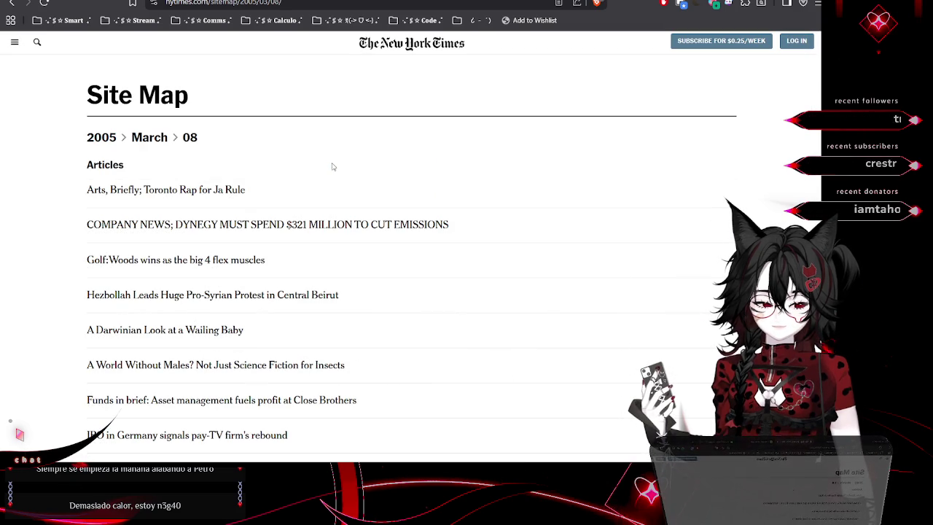
scroll(332, 166, down, 1)
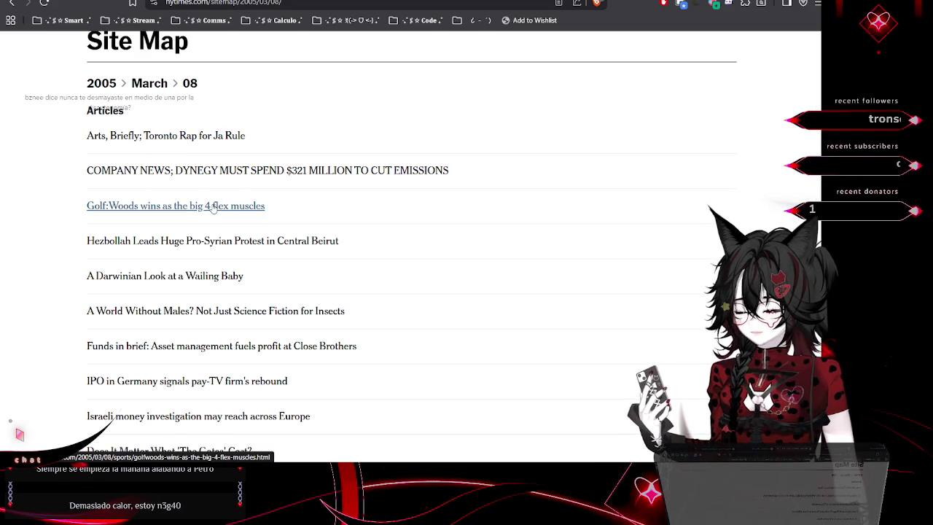
Open 'Arts, Briefly; Toronto Rap for Ja Rule', copy its headline, and return to Codédex
click(194, 146)
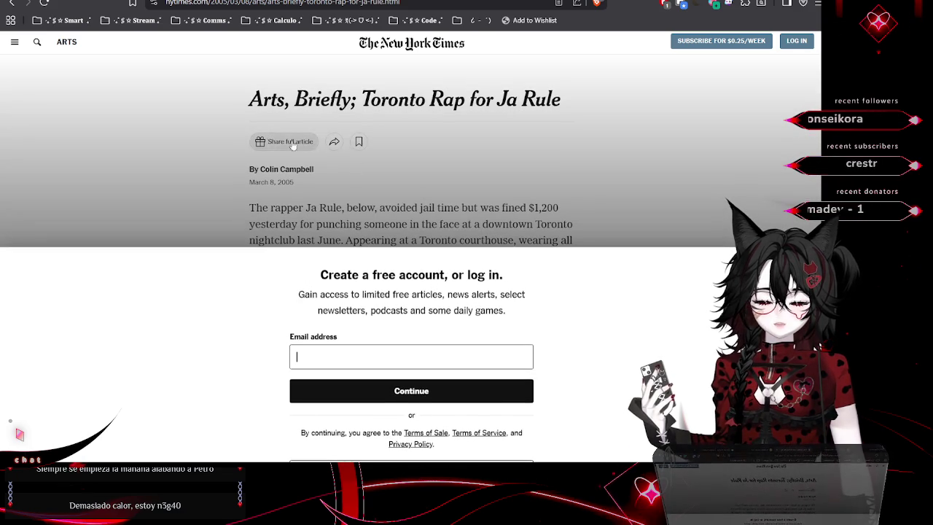
drag(250, 102, 352, 102)
drag(444, 111, 603, 109)
key(ctrl+c)
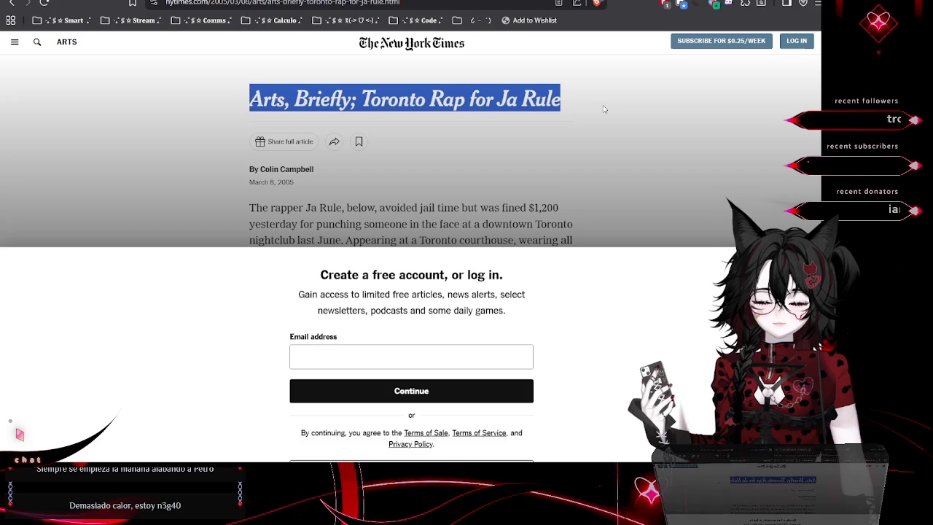
click(629, 128)
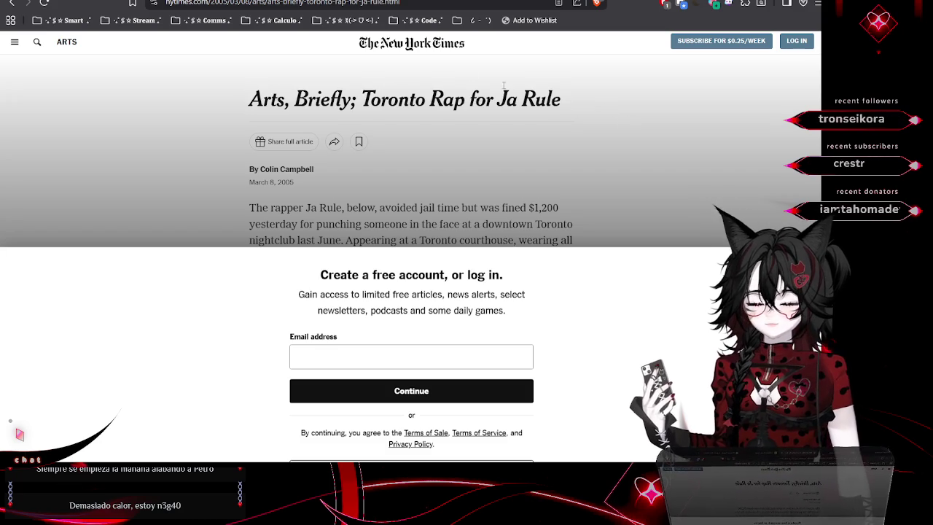
key(ctrl+Tab)
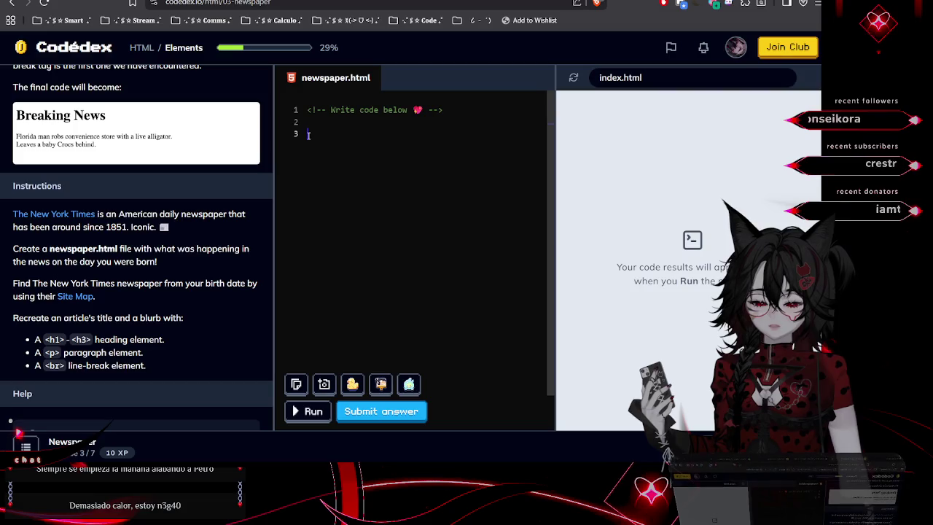
Write <h1>Arts, Briefly; Toronto Rap for Ja Rule</h1> on line 3 with an empty line below
text(<)
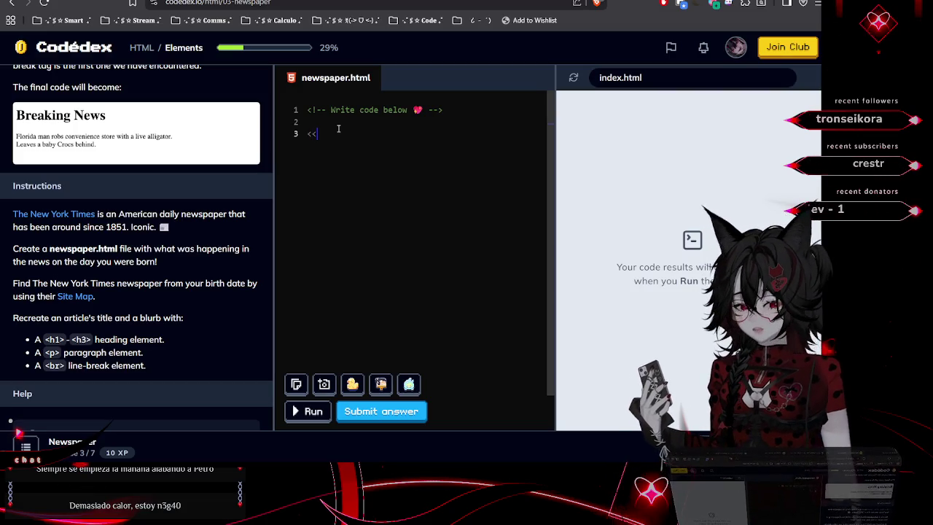
text(>)
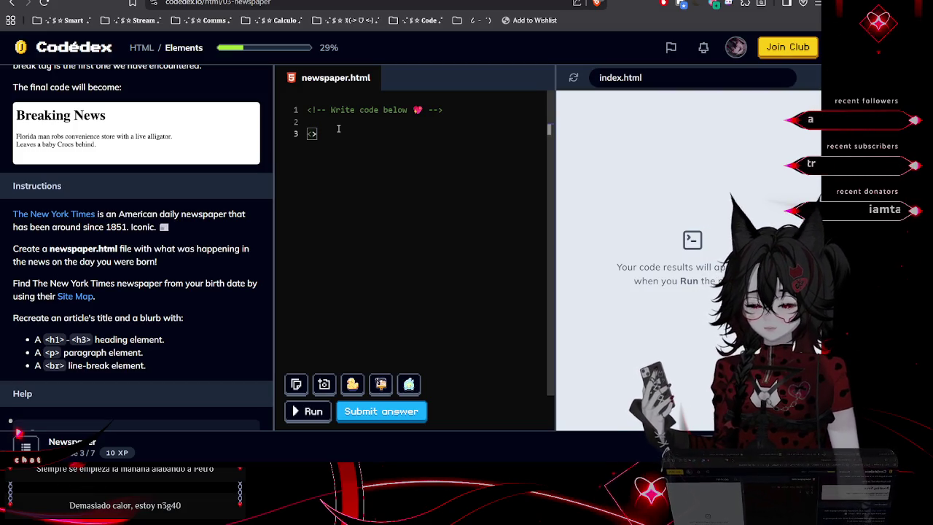
text(h1<>)
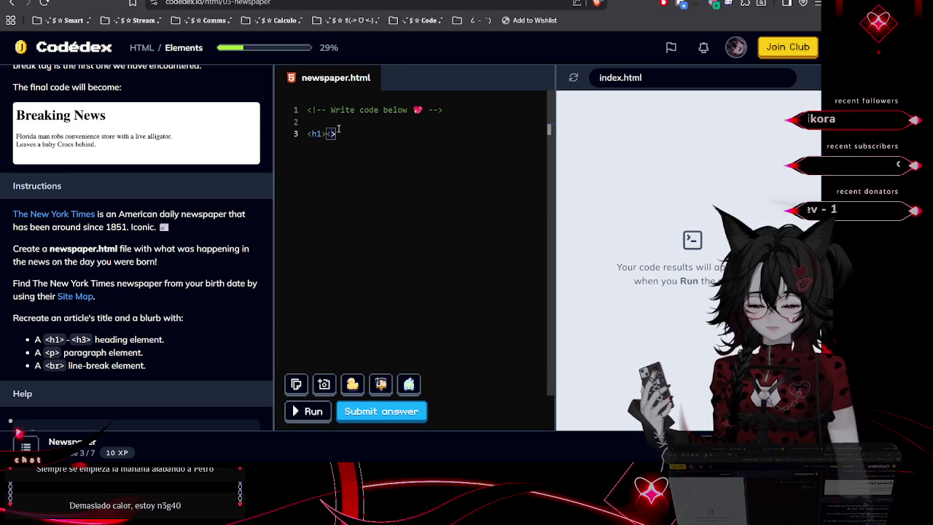
scroll(154, 151, up, 4)
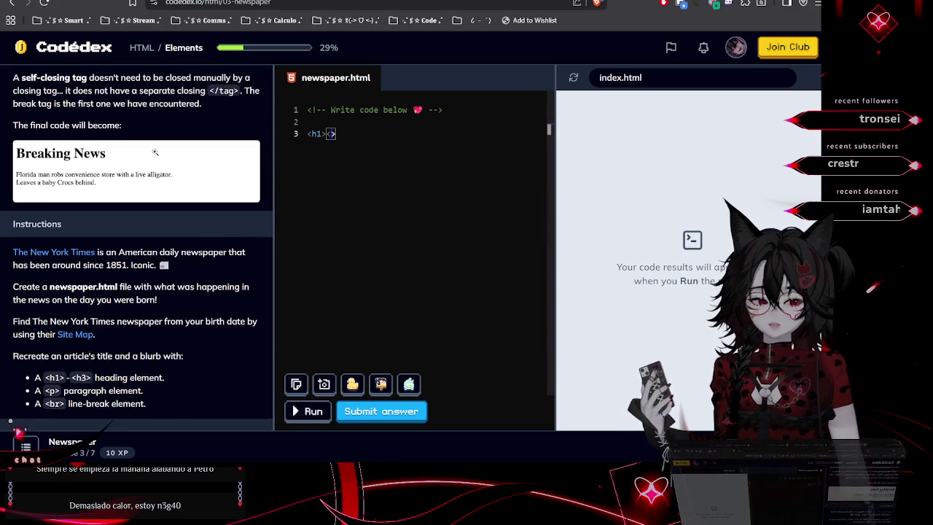
scroll(154, 151, up, 2)
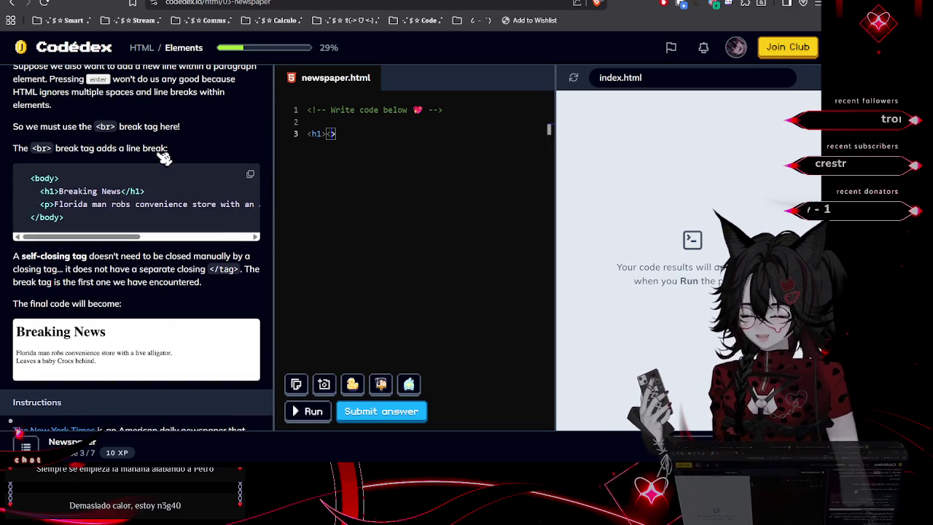
text(/h1)
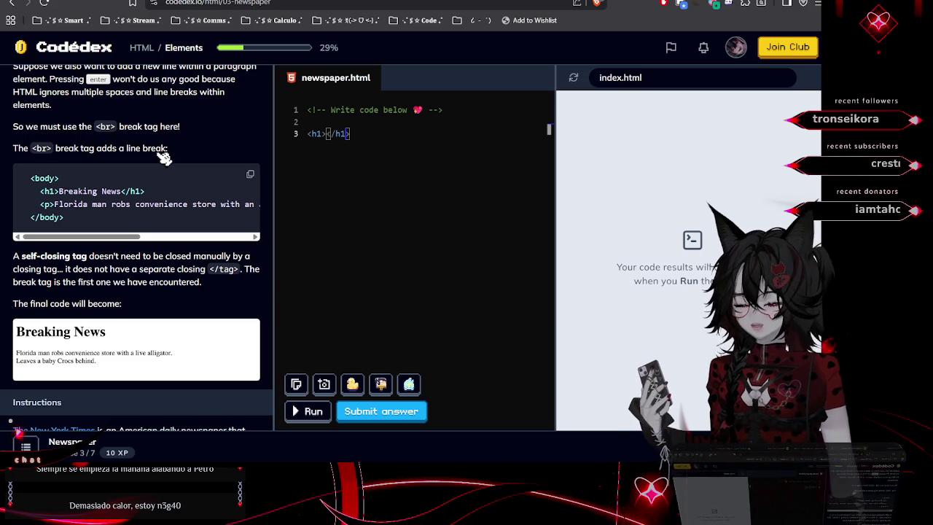
key(ctrl+v)
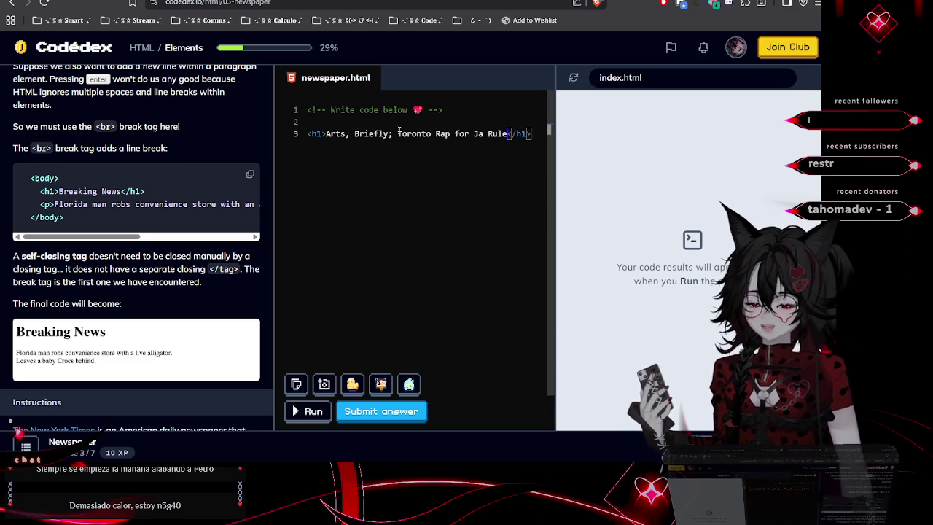
click(535, 133)
key(Return)
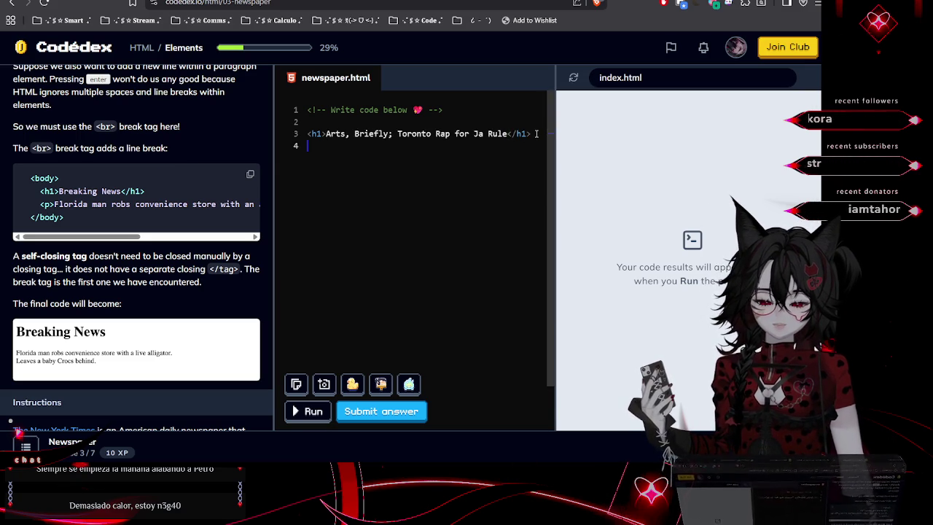
click(309, 134)
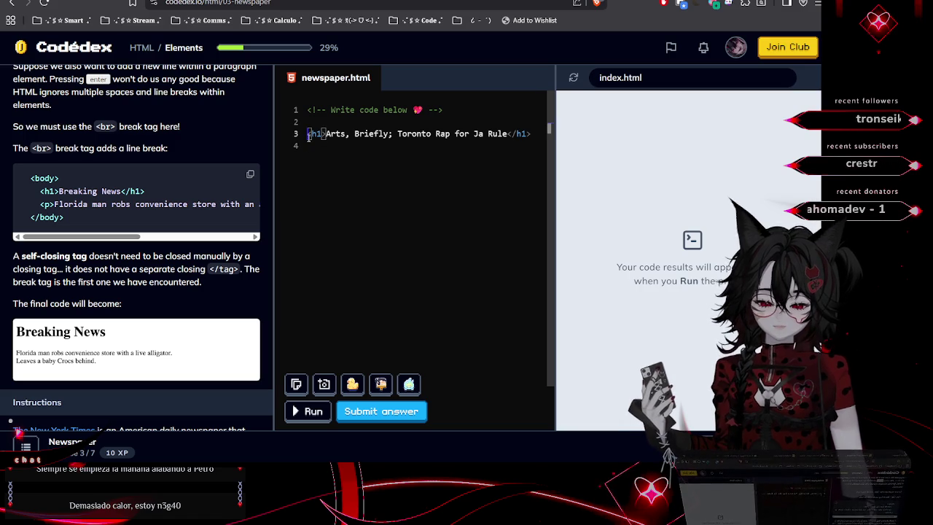
Indent the h1 heading, wrap it in <body> and </body> tags, and add an empty line after it
key(Tab)
click(318, 126)
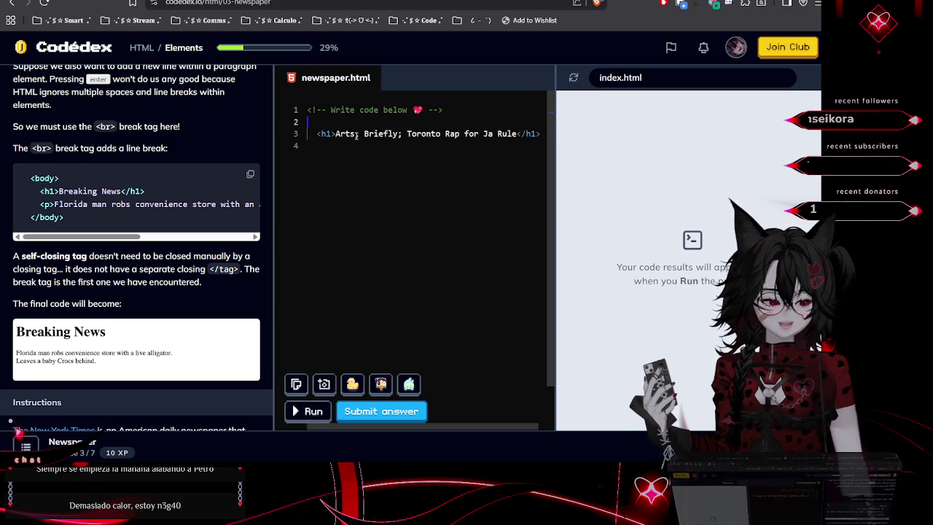
text(<)
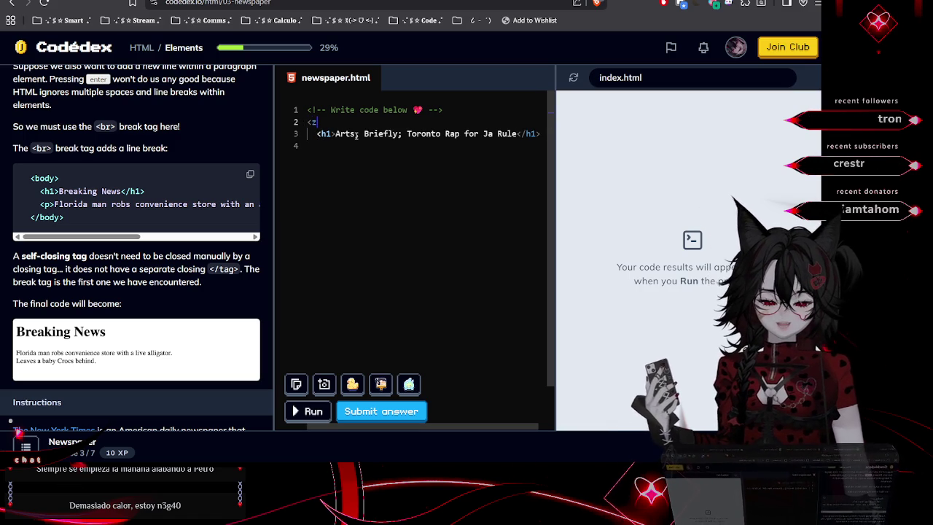
text(bod>y)
drag(335, 123, 310, 125)
key(ctrl+c)
click(319, 156)
key(ctrl+v)
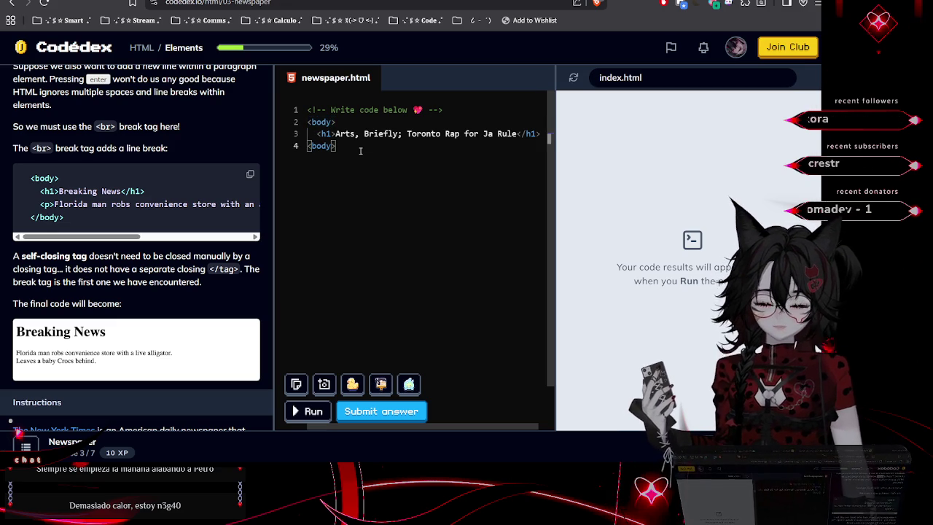
key(Home)
key(Right)
text(/)
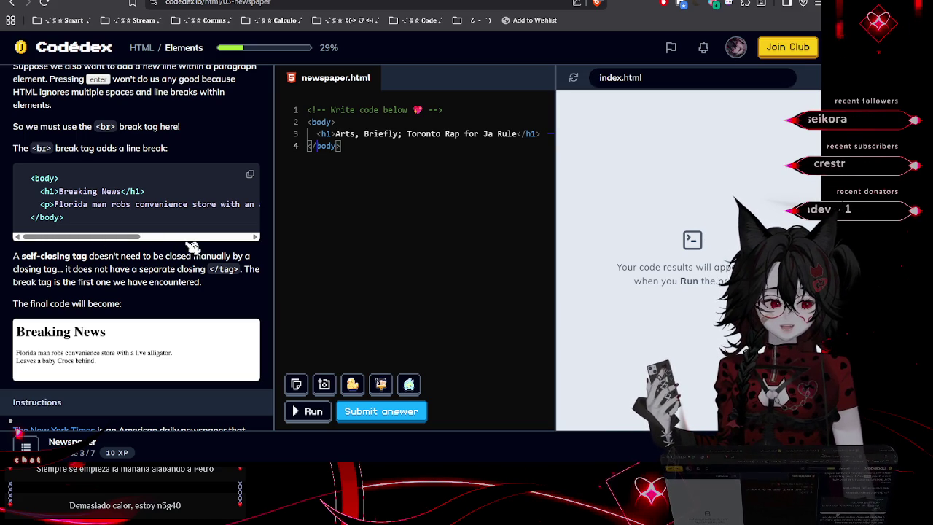
click(542, 134)
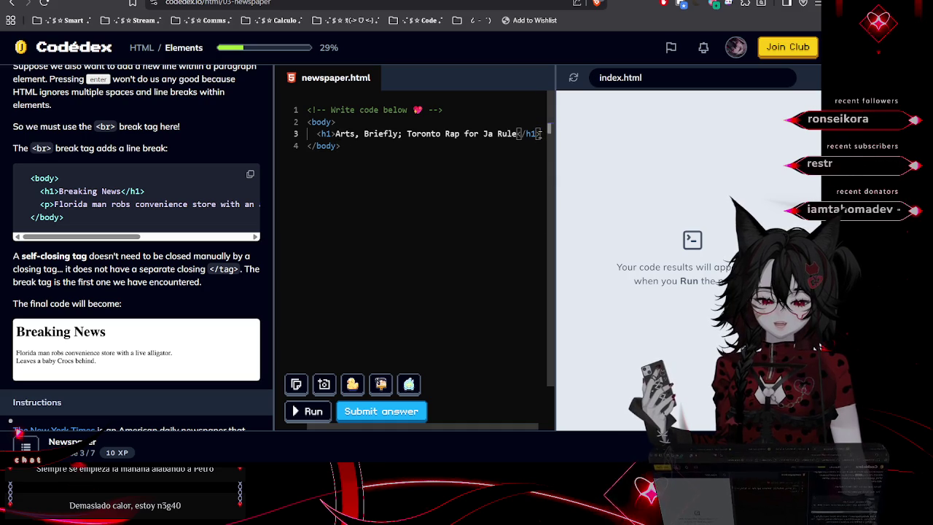
key(Return)
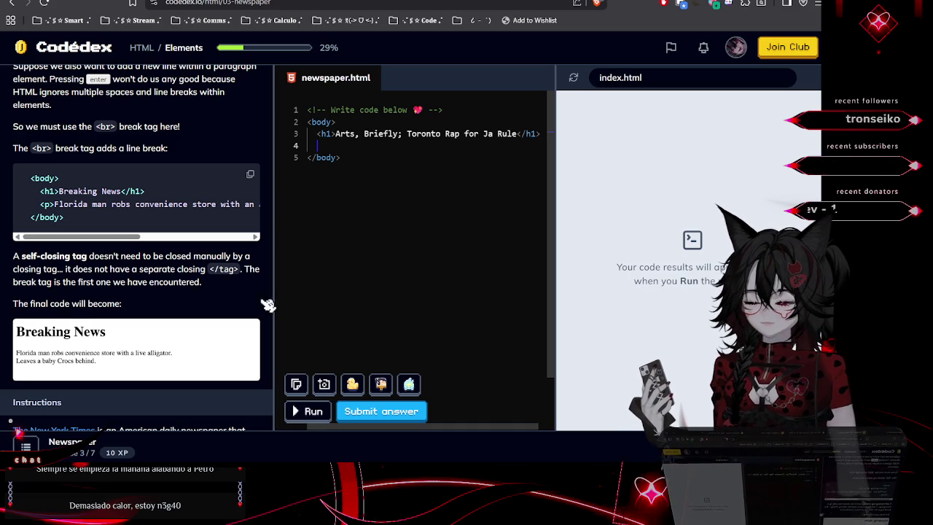
Add a <br></br> line break on line 4 under the heading, followed by a new line
scroll(241, 300, down, 2)
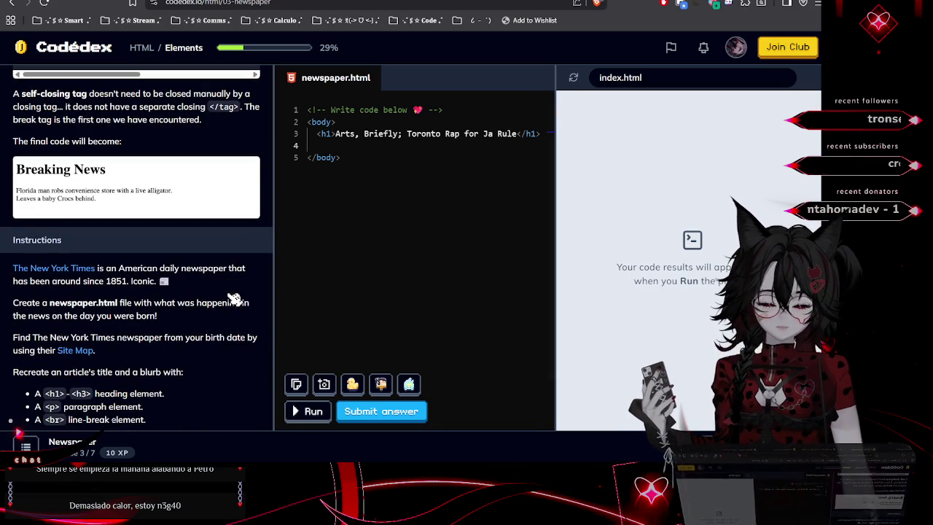
scroll(234, 298, down, 1)
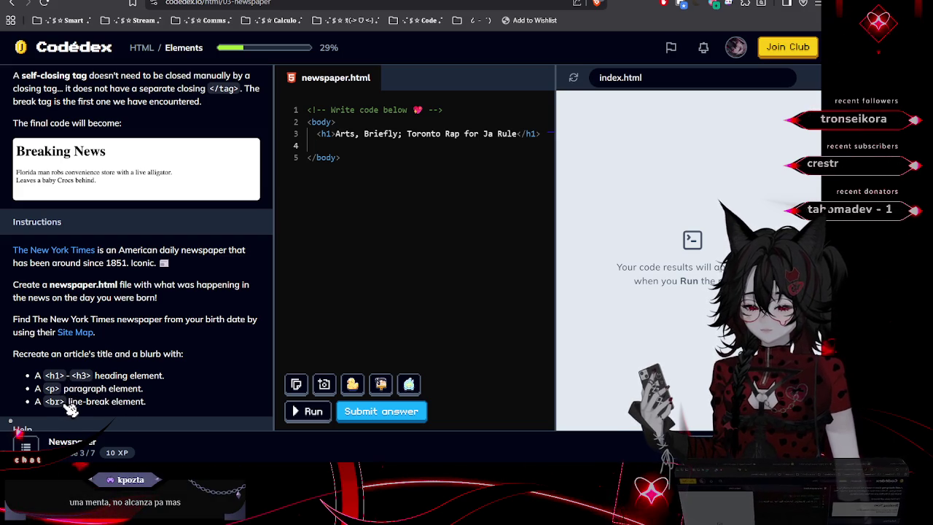
double_click(54, 402)
key(ctrl+c)
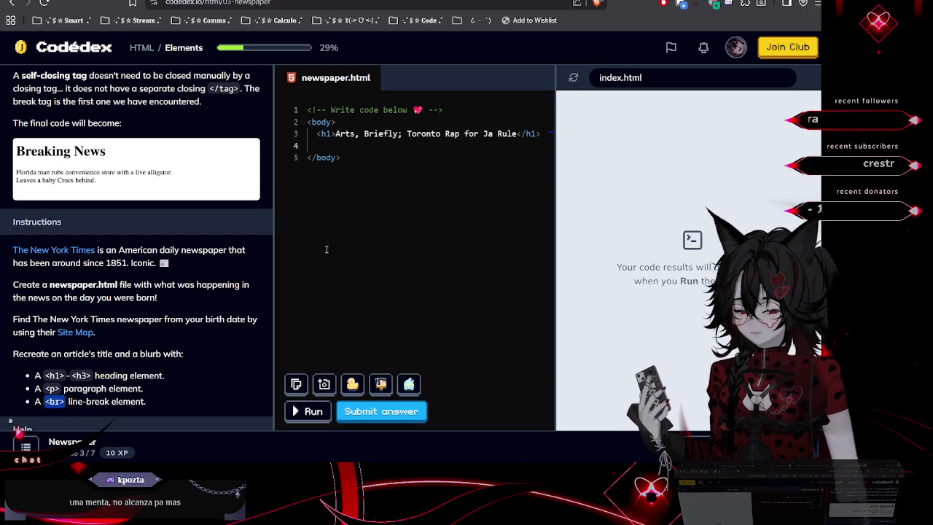
click(346, 146)
key(ctrl+v)
key(ctrl+v)
key(Left)
key(Left)
key(Left)
text(/)
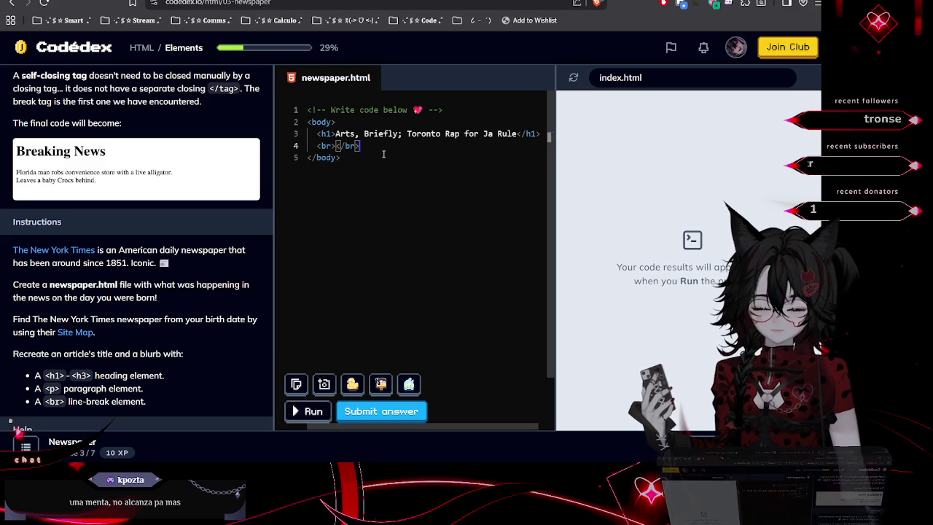
key(Return)
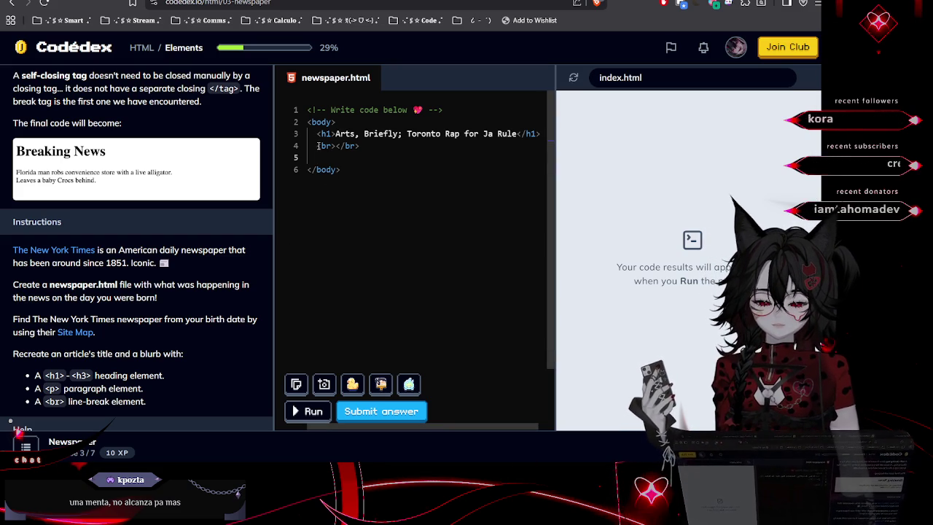
Fix the <br></br> line's indentation and begin a <p> tag on line 5
key(Tab)
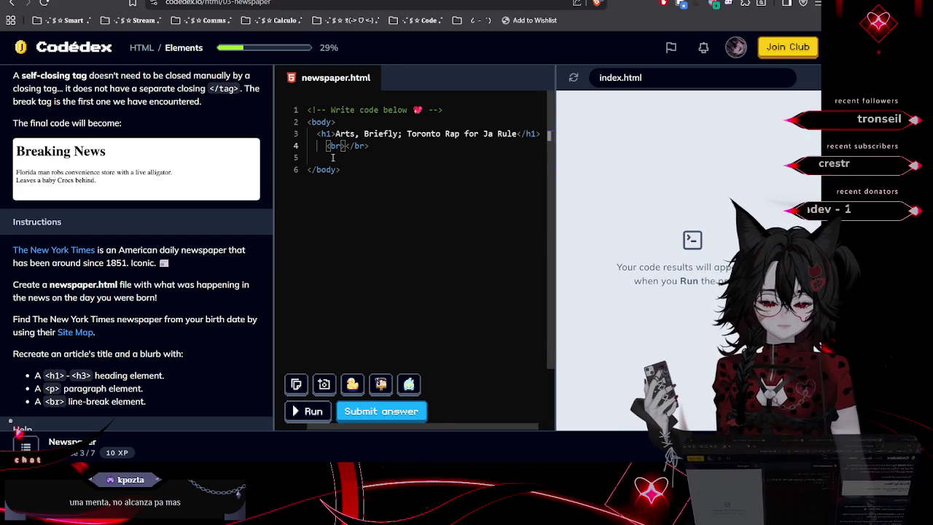
click(332, 157)
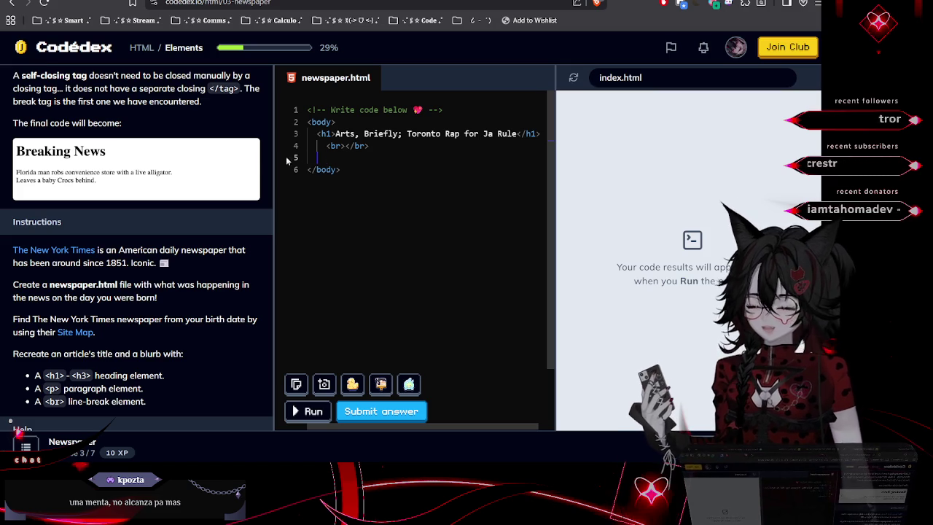
scroll(144, 185, up, 3)
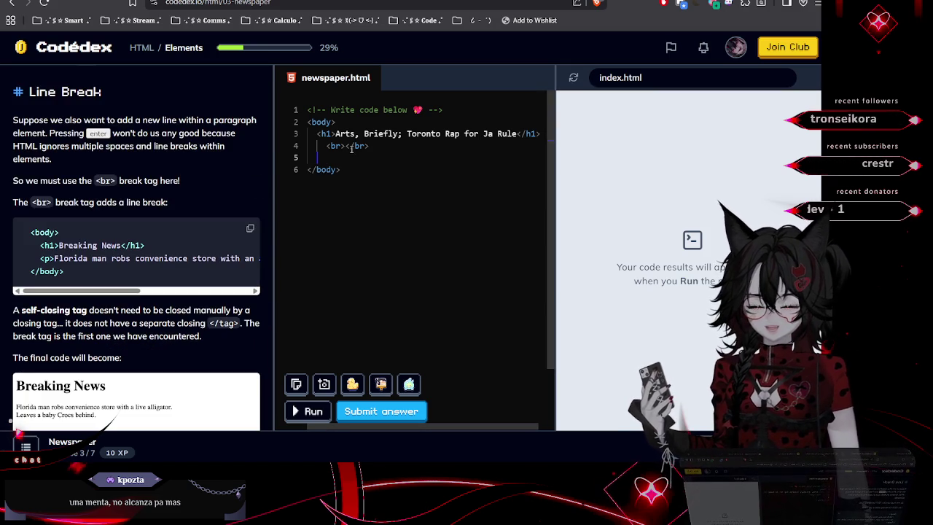
key(Up)
key(BackSpace)
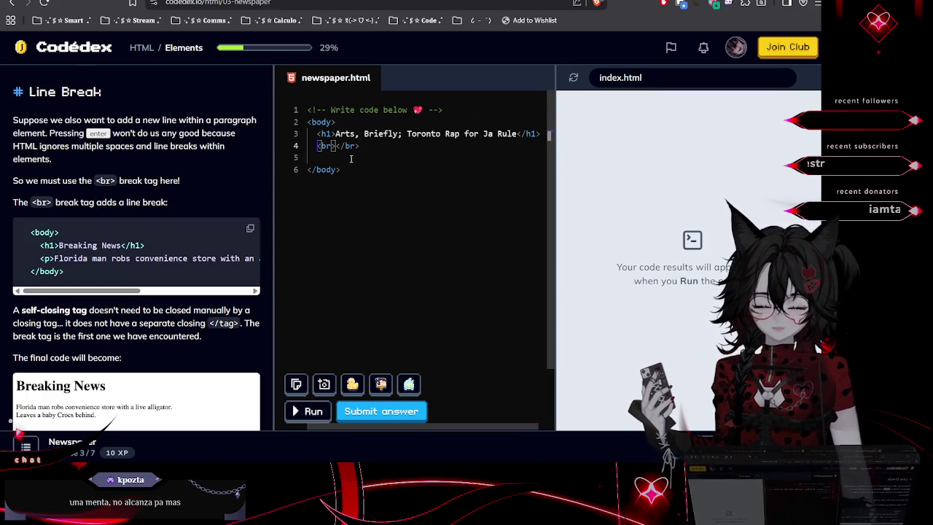
scroll(144, 238, down, 3)
scroll(144, 238, down, 2)
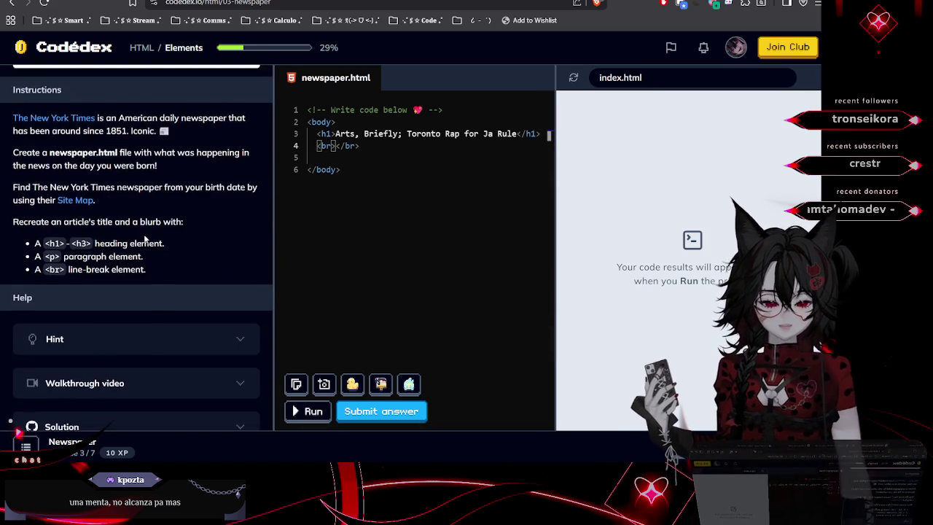
scroll(145, 238, up, 1)
click(325, 157)
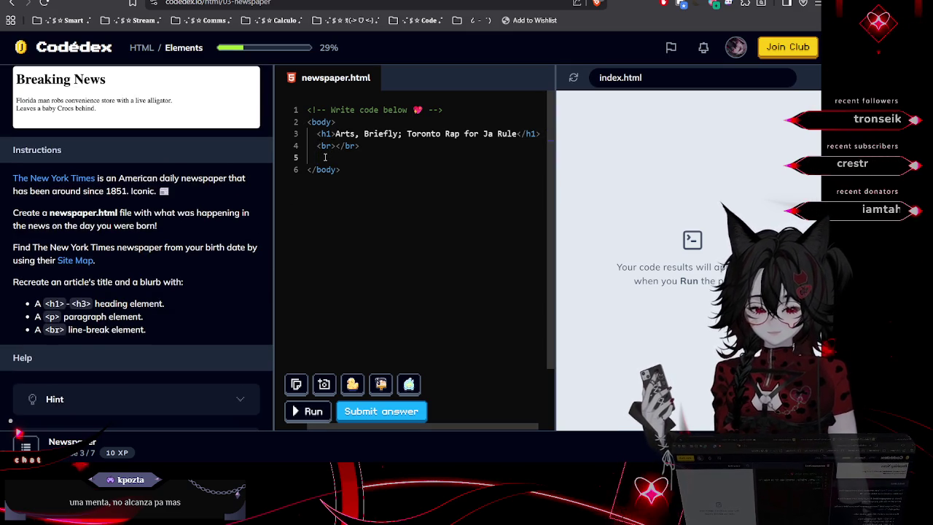
text(<p></)
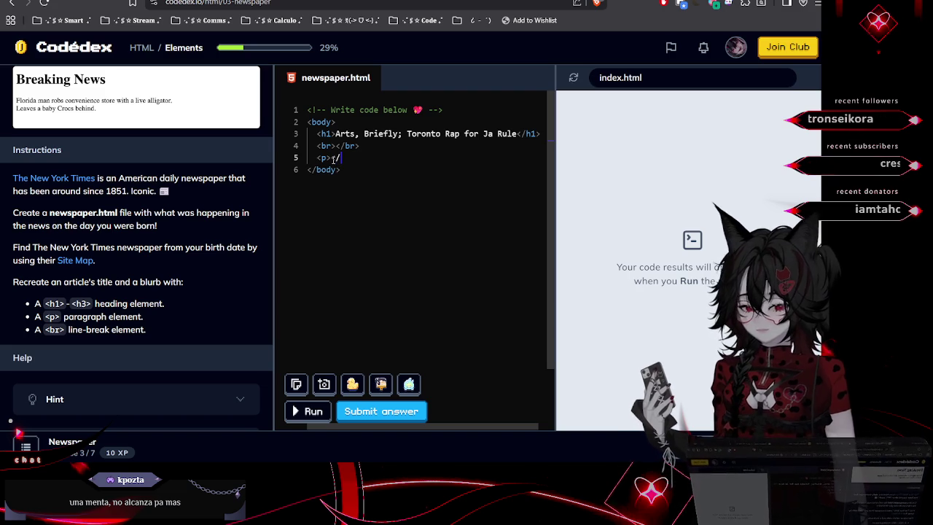
Add an empty <p></p> paragraph on line 5 of newspaper.html
text(p>Z)
key(BackSpace)
key(BackSpace)
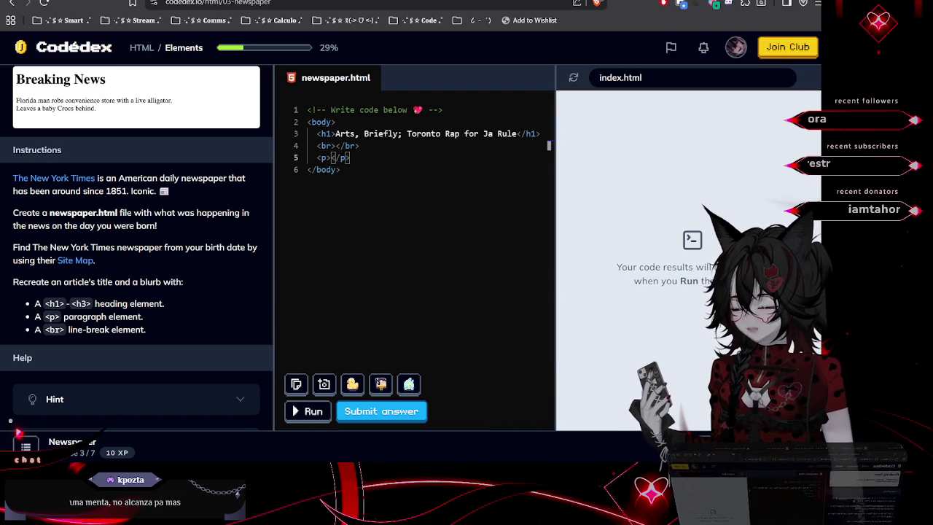
text(>)
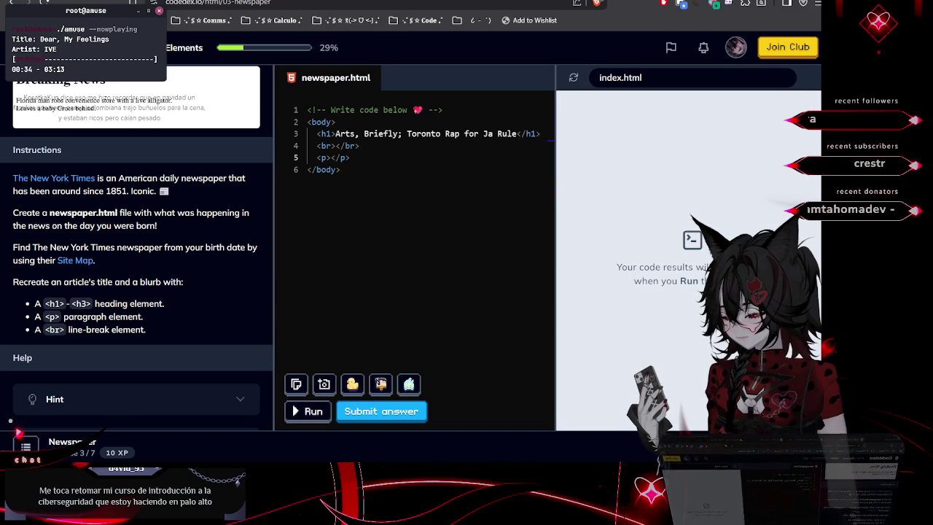
click(295, 9)
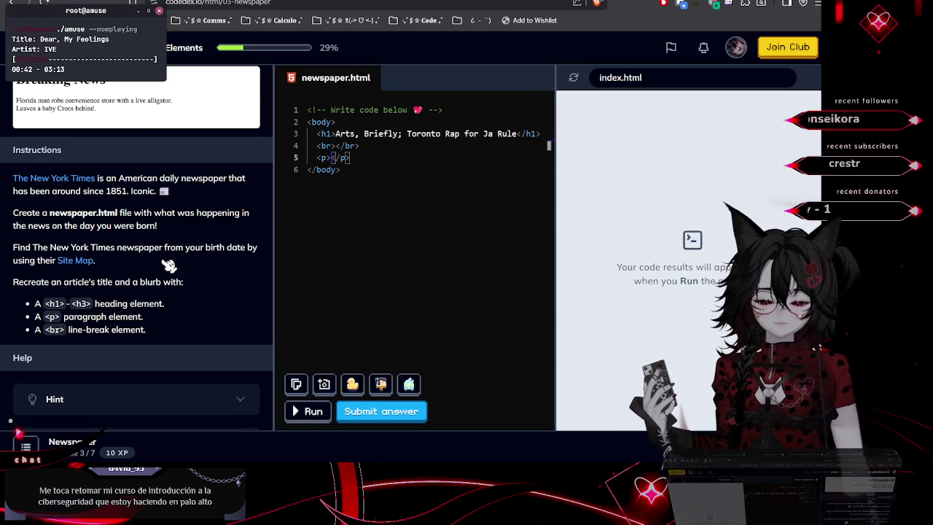
Switch to the New York Times tab showing the Ja Rule article
scroll(169, 265, up, 1)
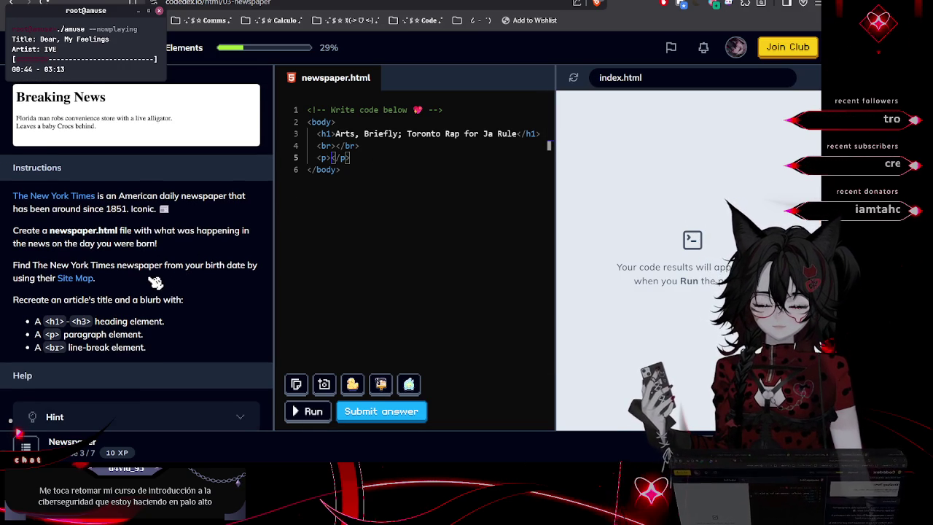
scroll(155, 283, up, 1)
scroll(154, 283, up, 1)
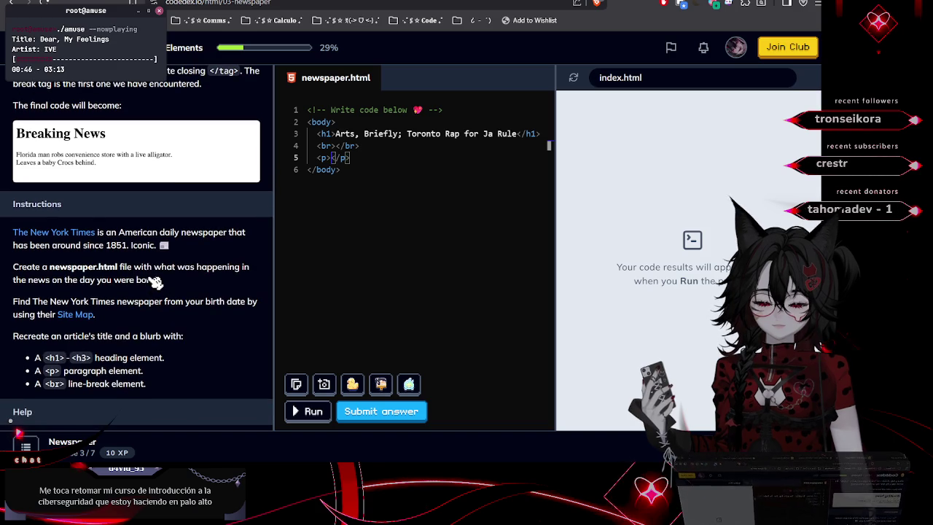
key(ctrl+Tab)
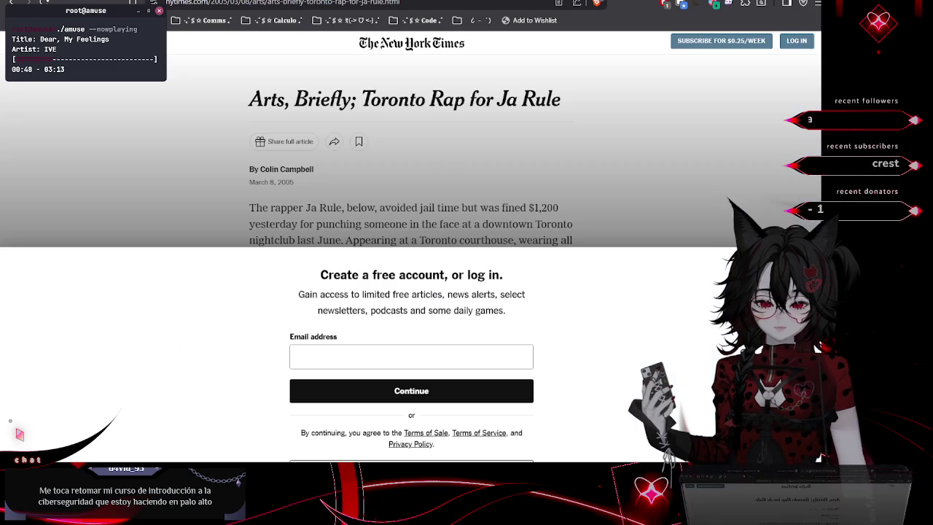
Copy the Ja Rule article's opening paragraph and return to the Codédex tab
mouse_move(250, 208)
mouse_down()
mouse_move(561, 224)
mouse_move(552, 240)
mouse_move(575, 250)
mouse_move(518, 240)
mouse_move(343, 240)
mouse_up()
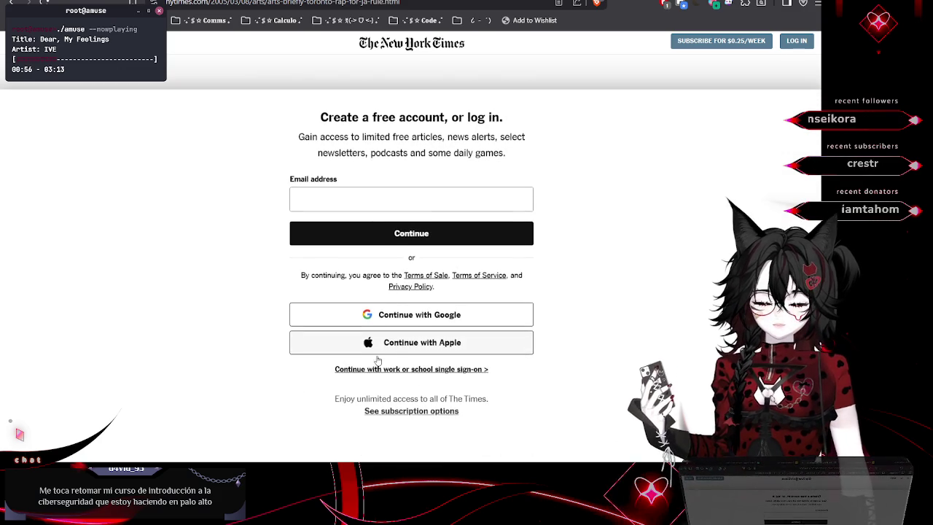
key(ctrl+Tab)
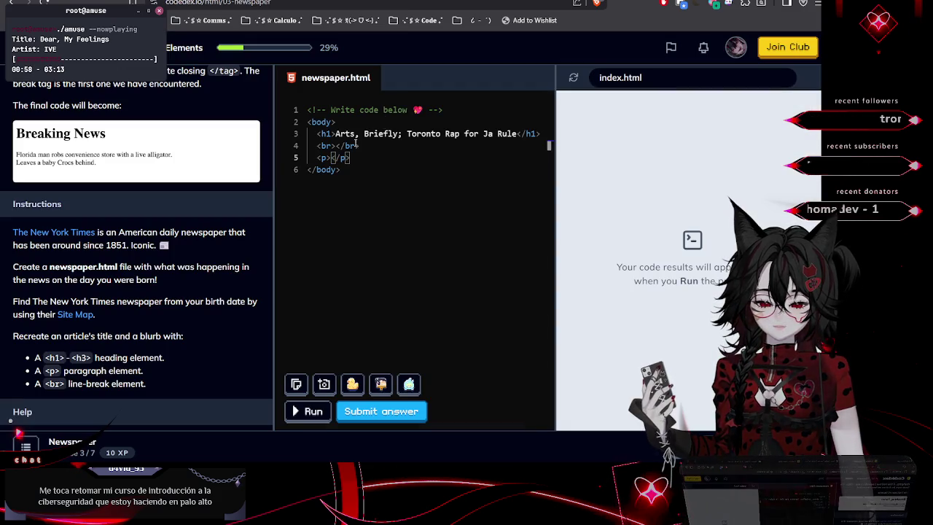
Paste the article sentence into <p></p>, run and submit it, then advance to Corporate Talk
key(ctrl+v)
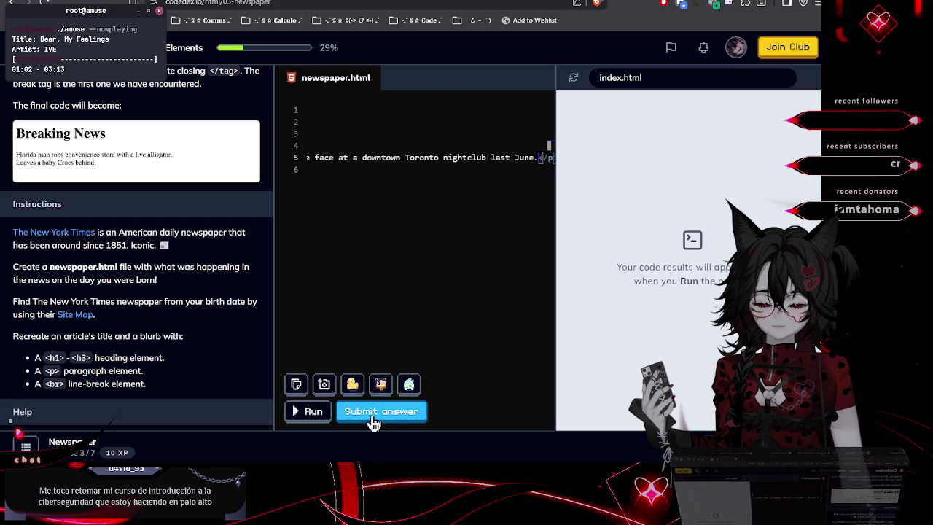
click(308, 411)
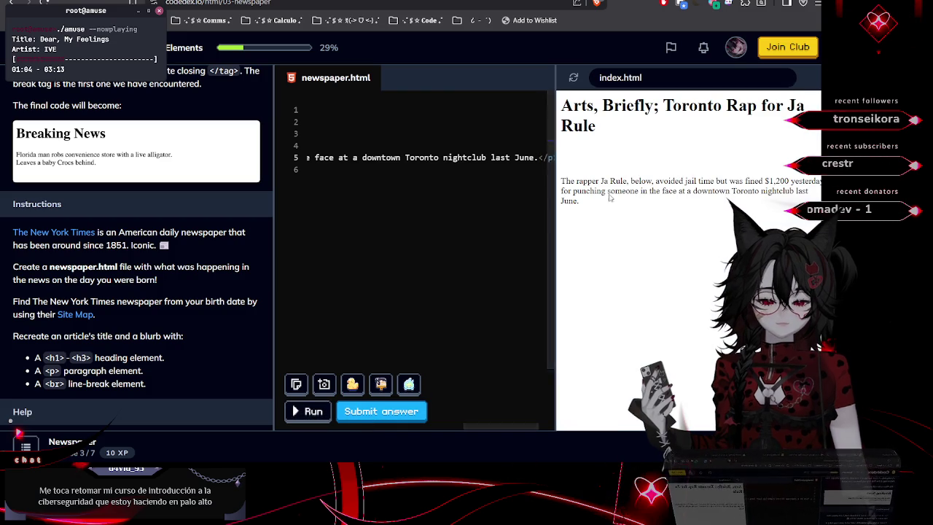
mouse_move(580, 202)
mouse_down()
mouse_move(562, 157)
mouse_move(562, 102)
mouse_up()
click(427, 307)
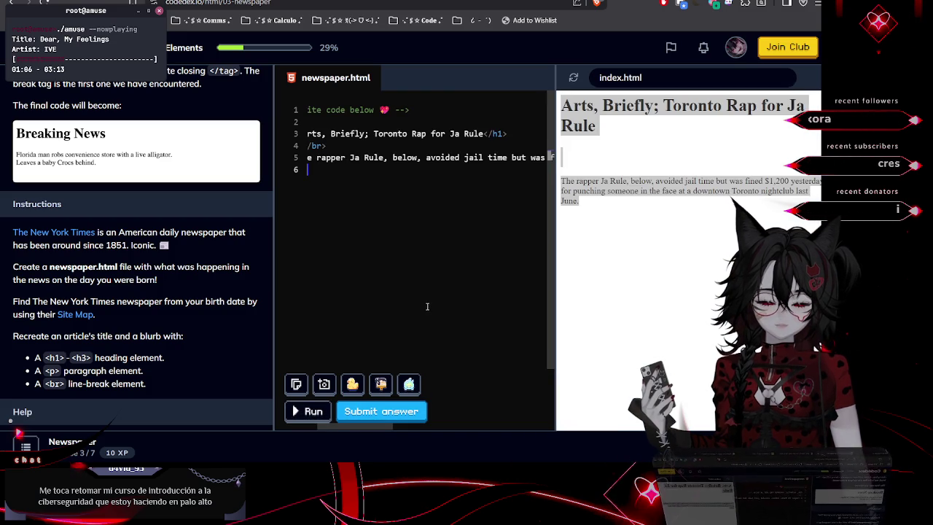
click(357, 419)
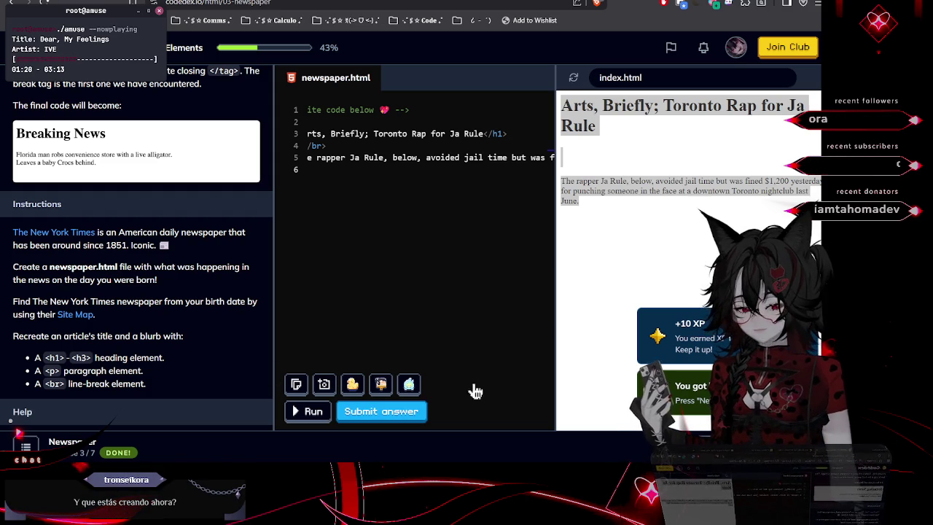
key(ctrl+Return)
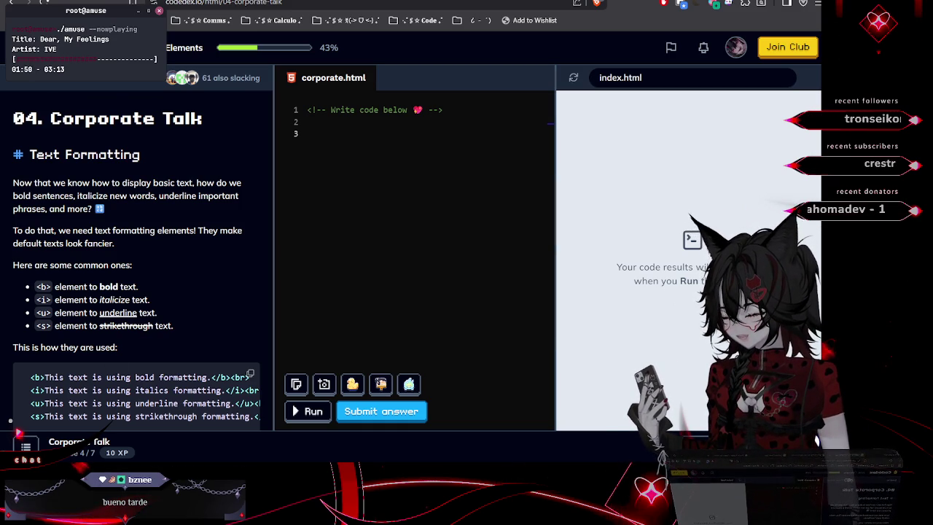
Switch to the New York Times tab showing the create-account-or-log-in prompt
key(ctrl+Tab)
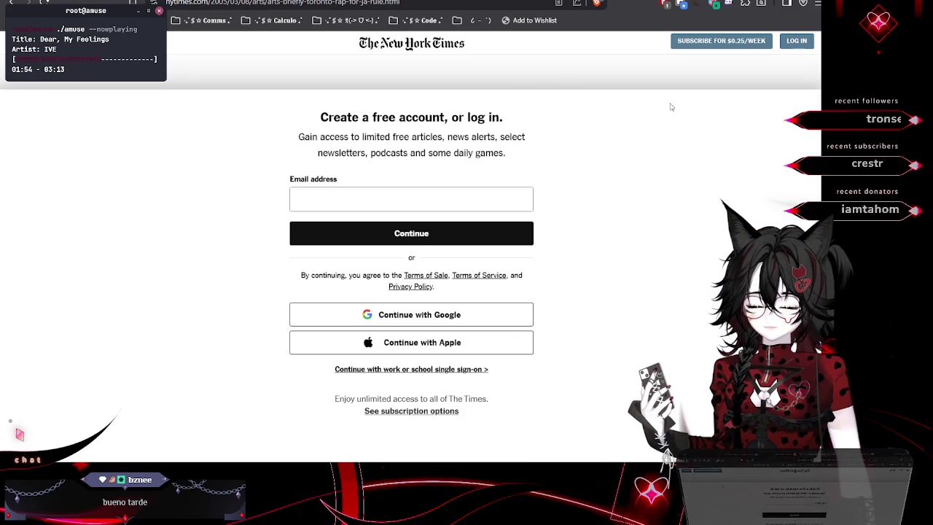
Open DevTools beside the New York Times page and enlarge the console to read its messages
key(F11)
key(F11)
key(F12)
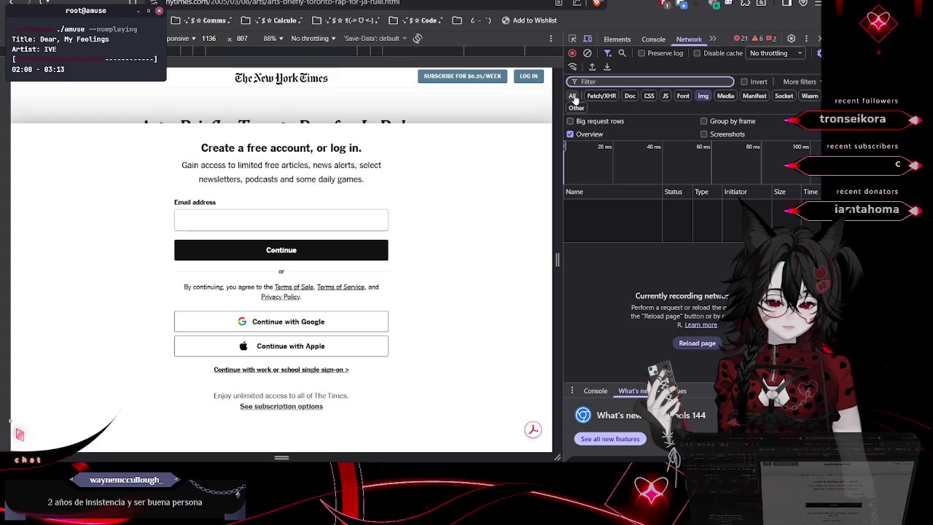
drag(696, 384, 692, 179)
click(594, 186)
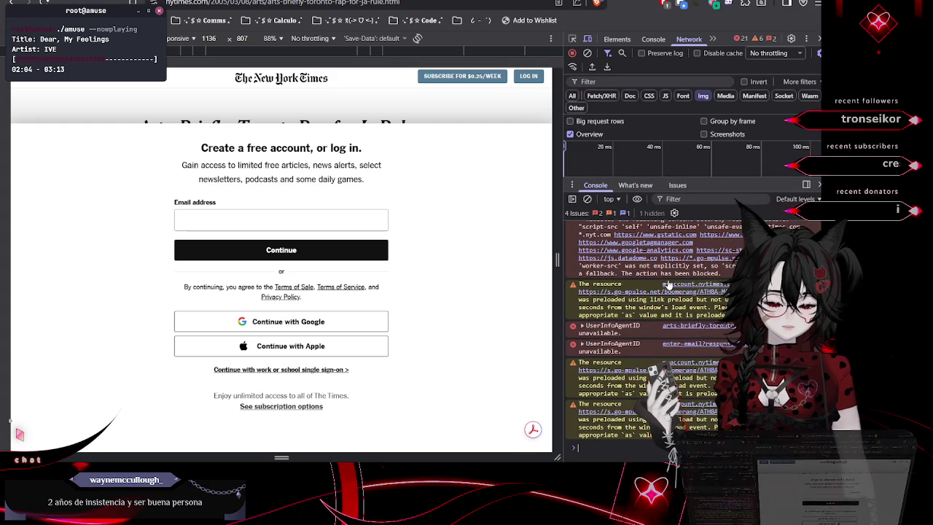
scroll(667, 284, up, 5)
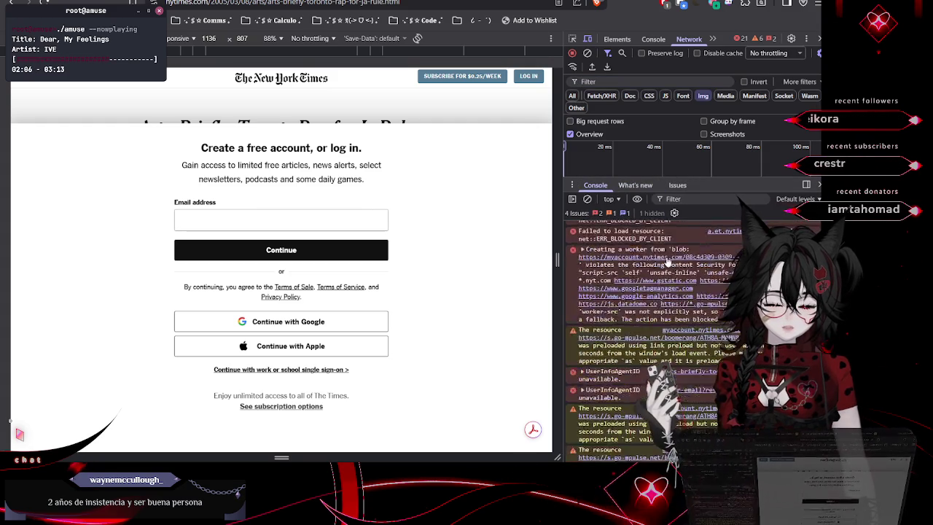
scroll(667, 261, down, 3)
Set the Network filter to All, then switch to the Elements panel
click(572, 96)
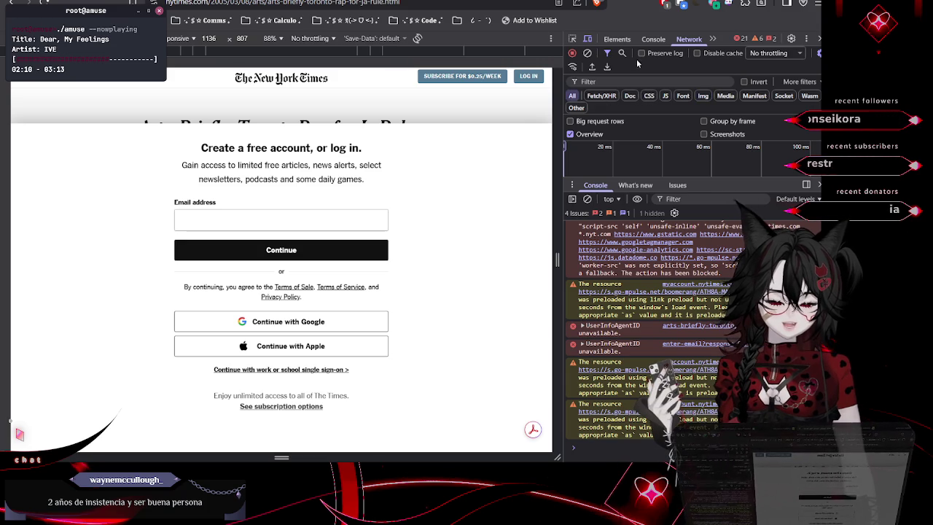
click(653, 38)
click(616, 39)
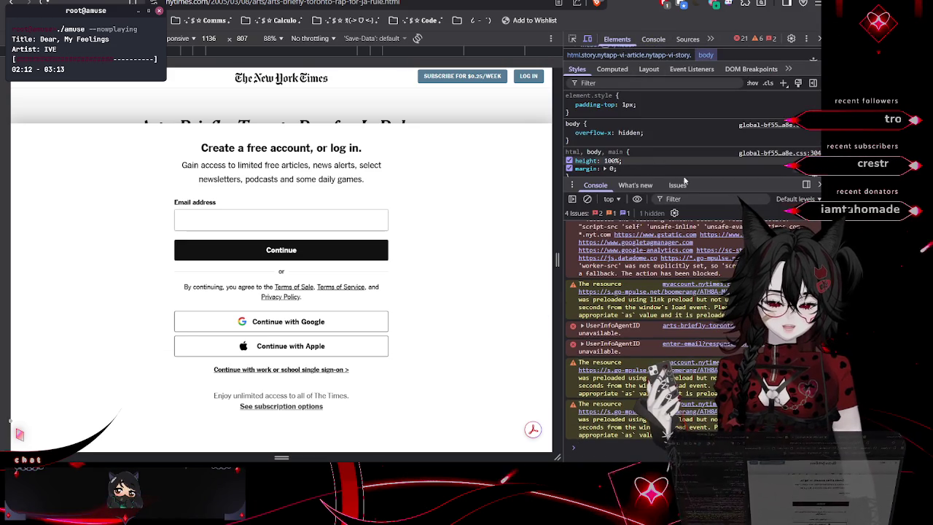
Shrink the console drawer and scroll the body's styles: padding-top 1px, overflow-x hidden, height 100%
drag(684, 181, 683, 267)
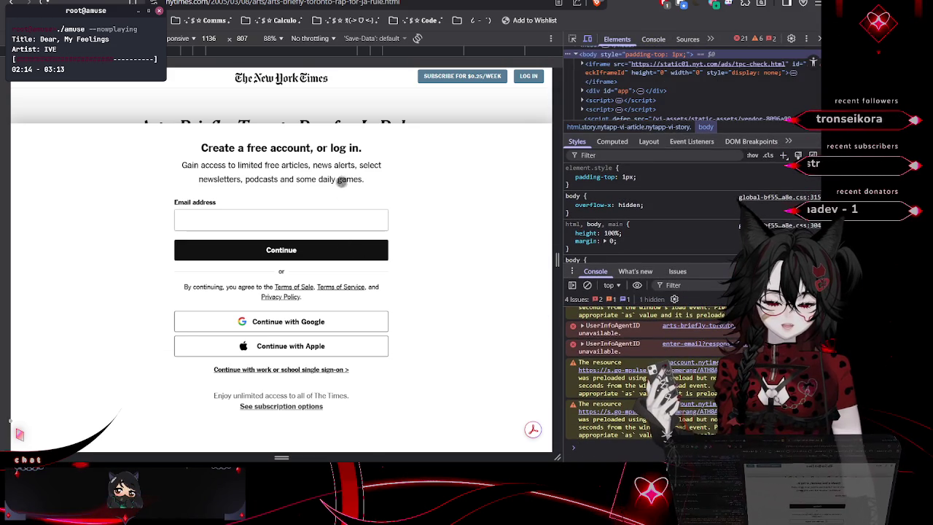
scroll(629, 191, down, 5)
scroll(628, 191, down, 5)
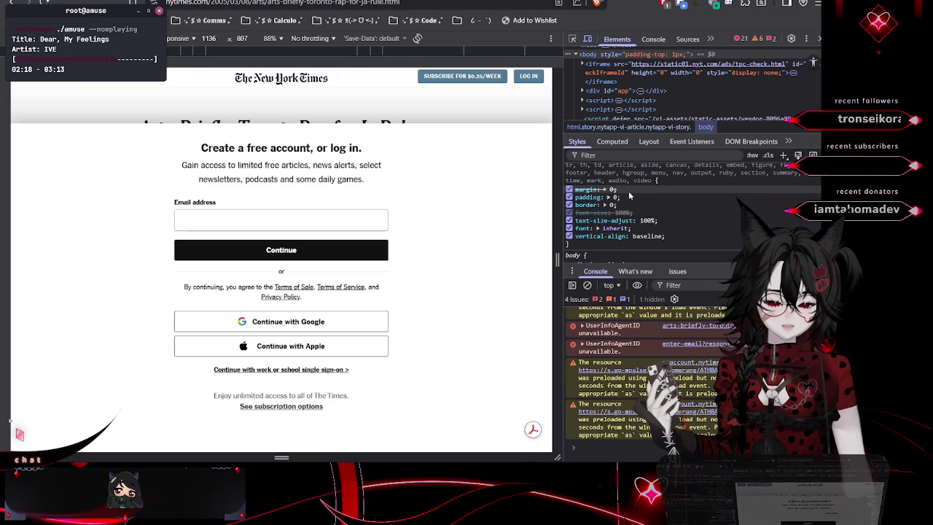
scroll(630, 194, down, 5)
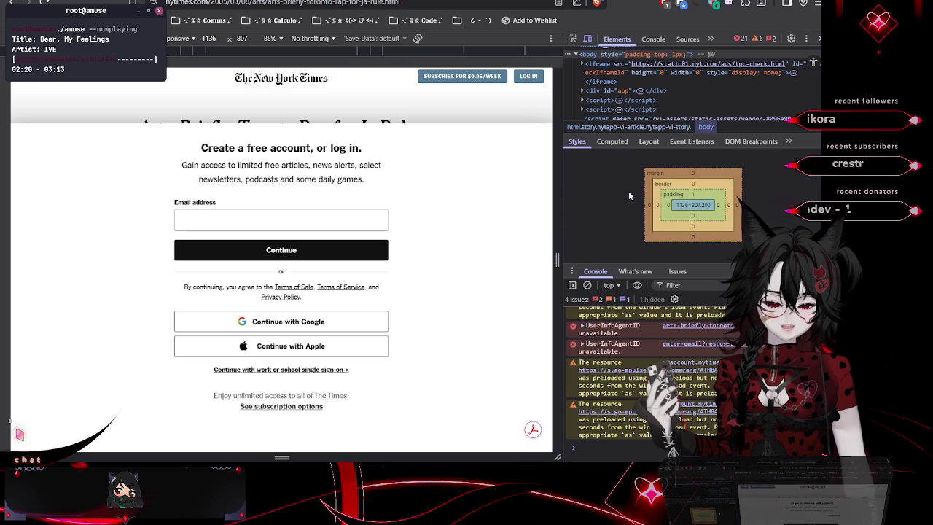
scroll(629, 195, up, 15)
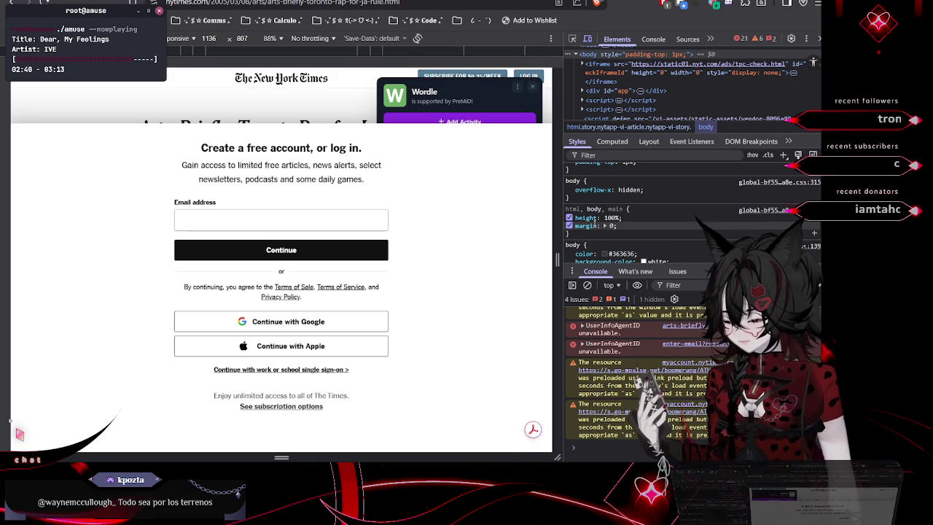
scroll(597, 226, down, 2)
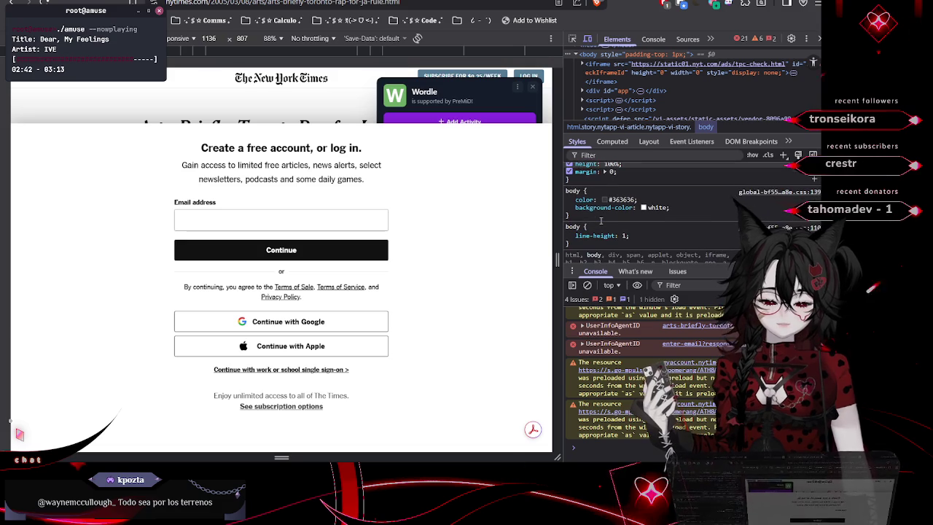
scroll(600, 220, down, 8)
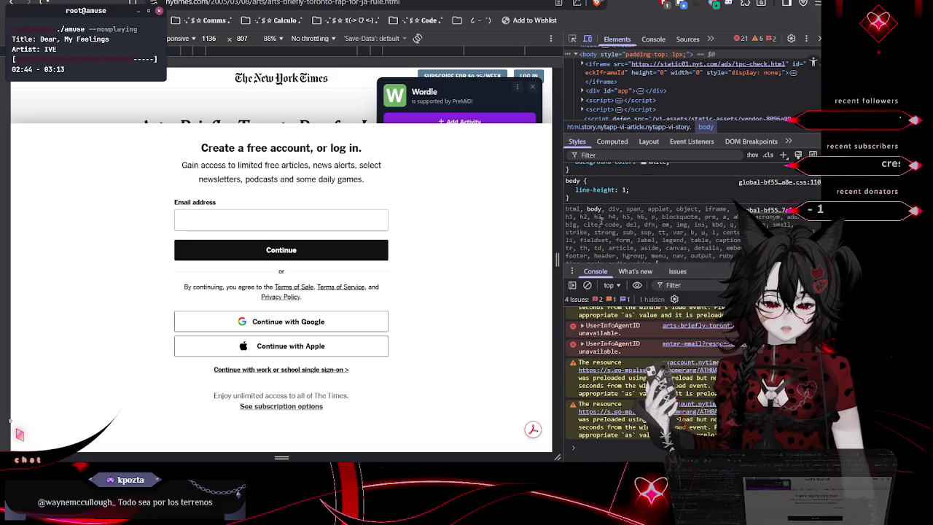
scroll(600, 220, down, 3)
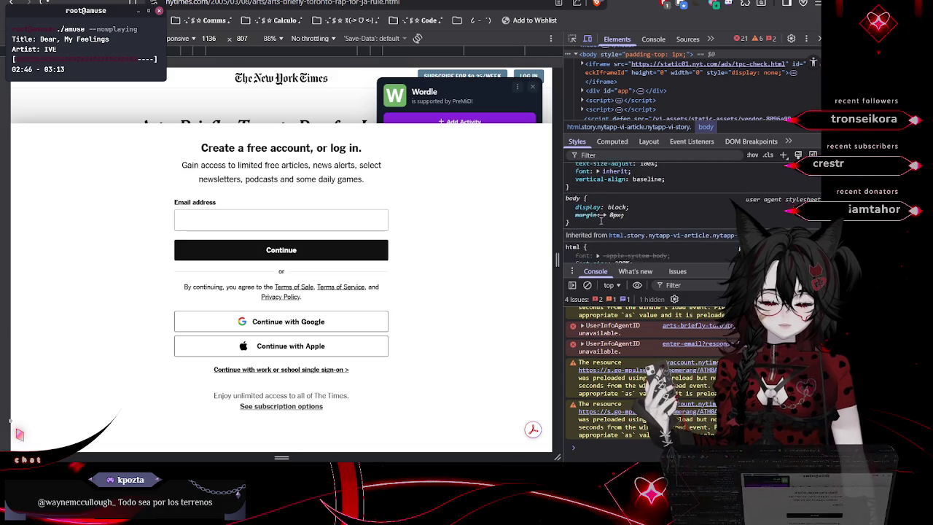
scroll(600, 220, down, 2)
scroll(600, 221, up, 15)
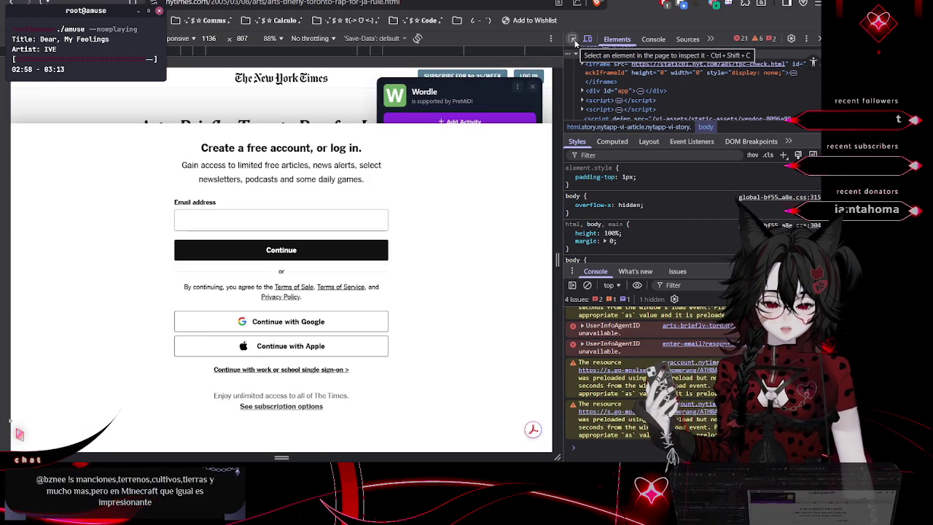
Inspect the sign-up form on the page with the element picker
click(575, 43)
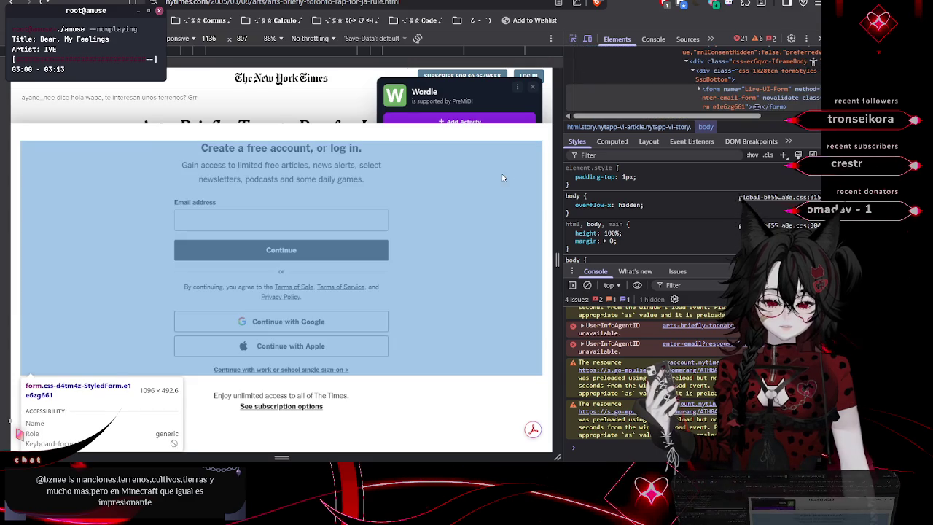
click(500, 185)
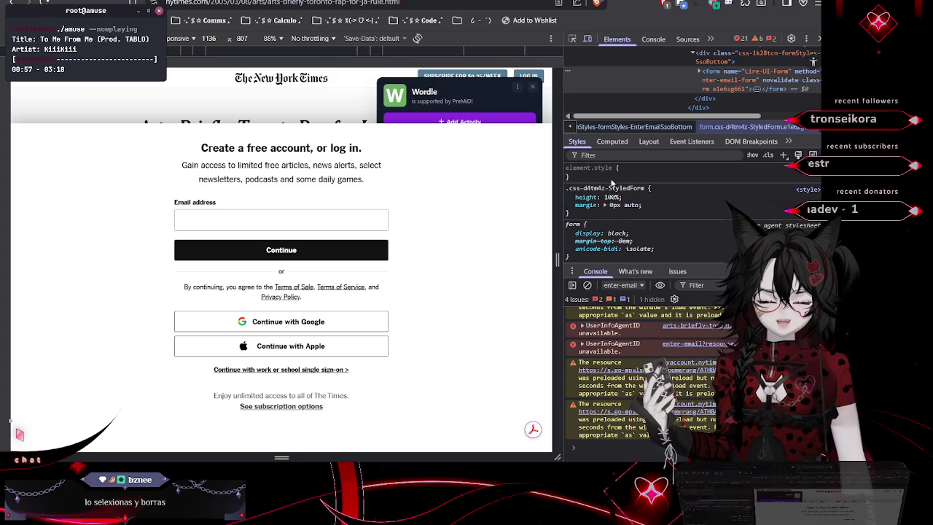
scroll(616, 186, down, 1)
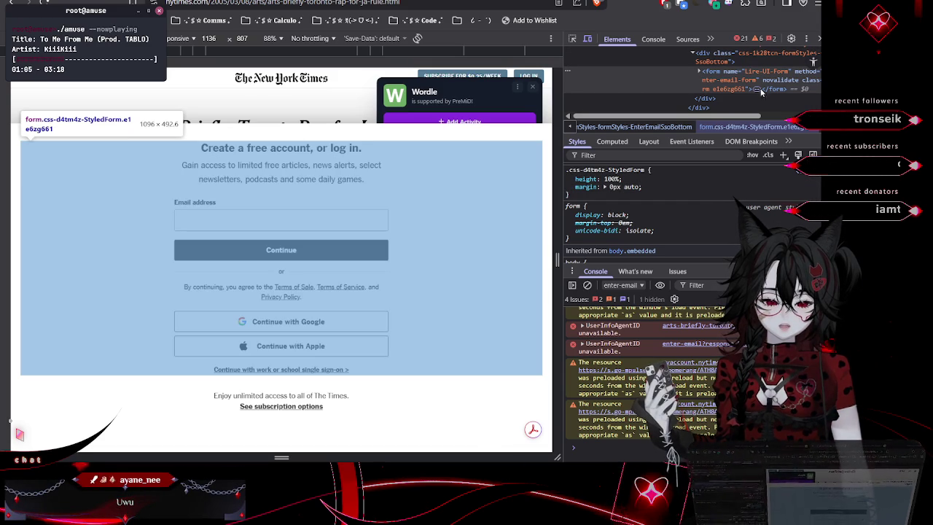
Expand the <form> node and narrow the responsive viewport to about 691 px
click(700, 73)
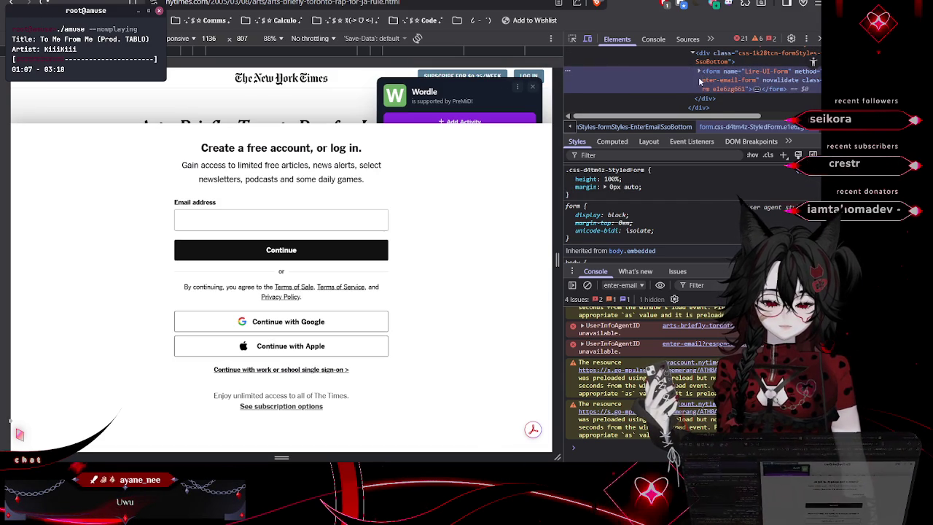
click(699, 72)
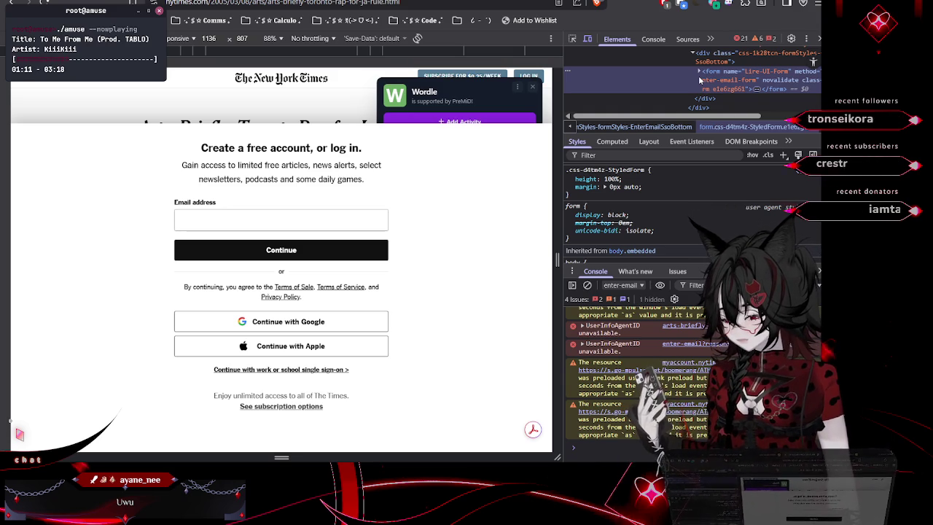
click(699, 72)
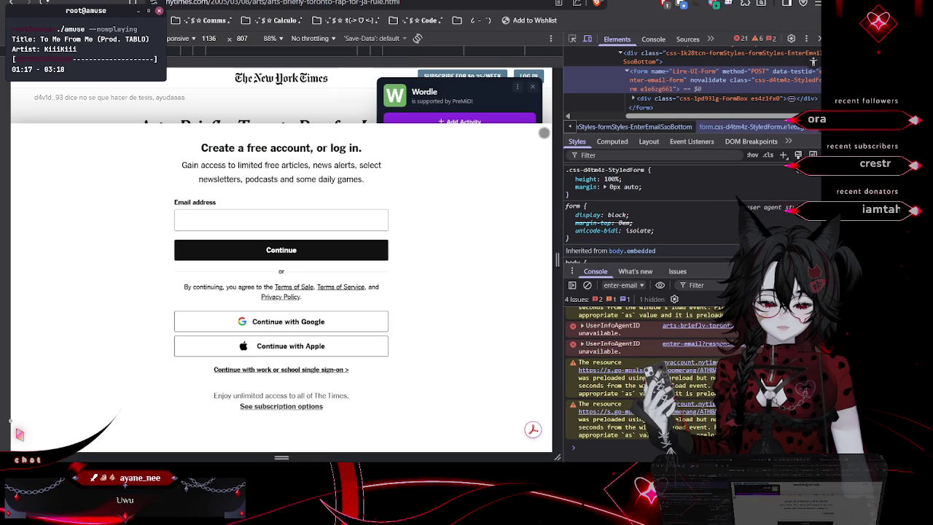
mouse_move(552, 160)
mouse_down()
mouse_move(442, 160)
mouse_move(552, 172)
mouse_move(302, 189)
mouse_up()
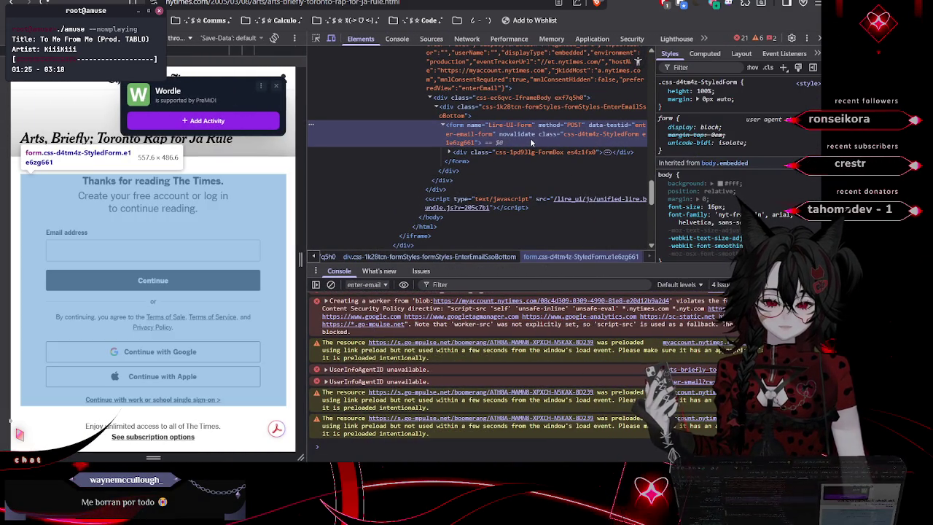
Delete the sign-up form and step into the div#myAccountAuth.embedded container's elements
key(Delete)
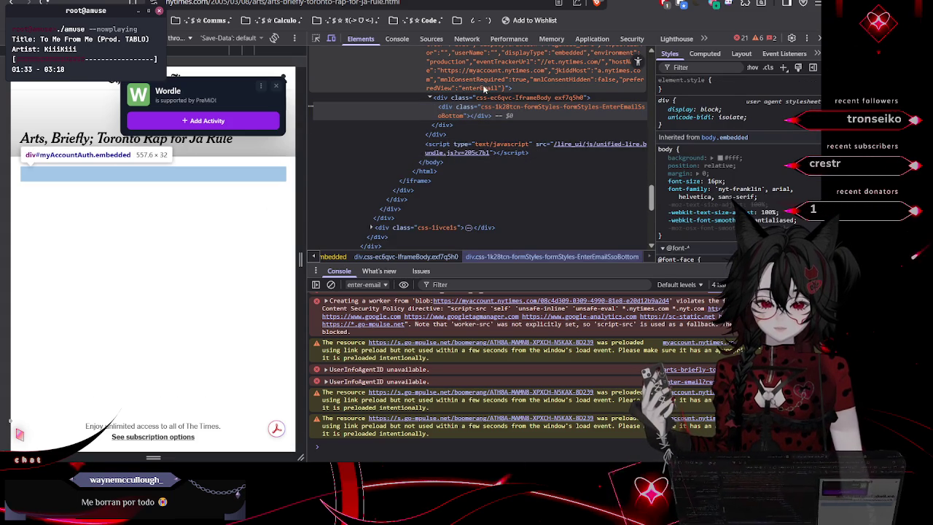
click(483, 86)
key(Down)
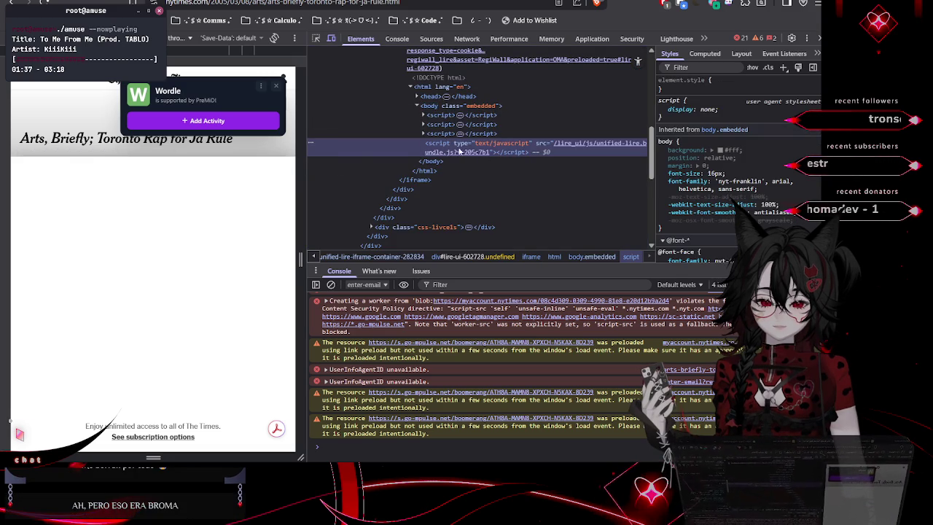
click(496, 97)
key(Down)
key(Down)
key(Down)
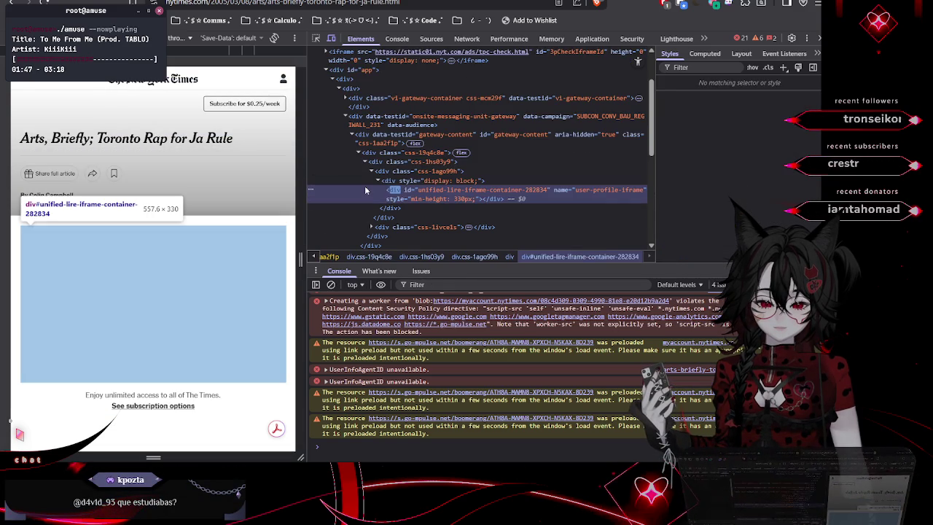
Delete the paywall iframe, wrappers, subscription box and gateway overlay, then close DevTools
key(Delete)
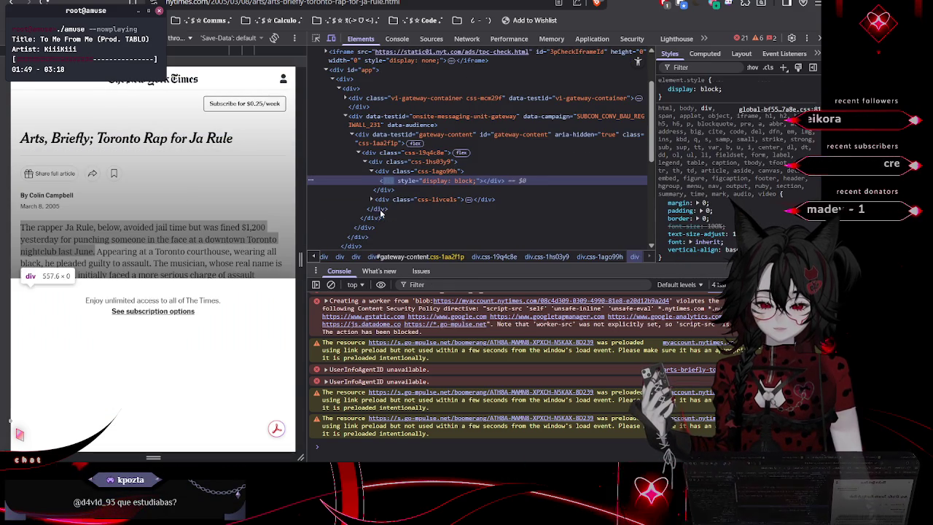
key(Delete)
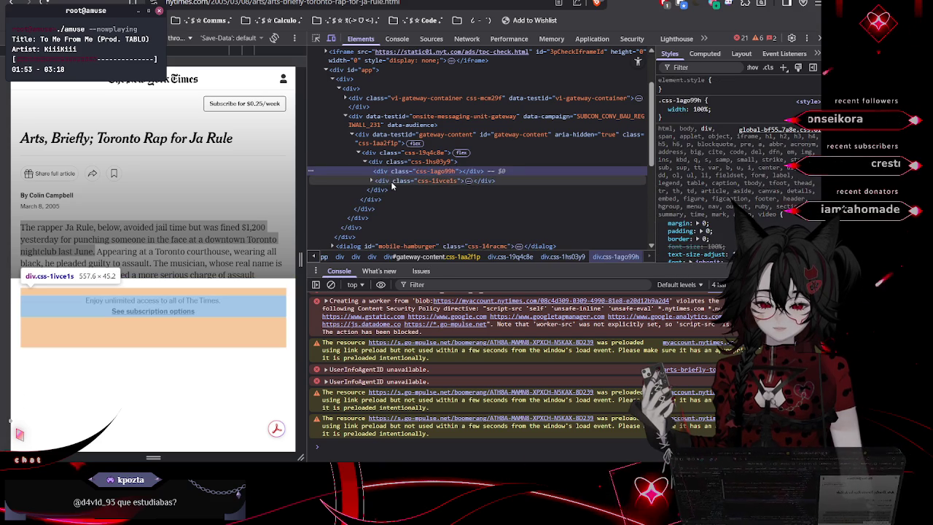
key(Delete)
key(Delete)
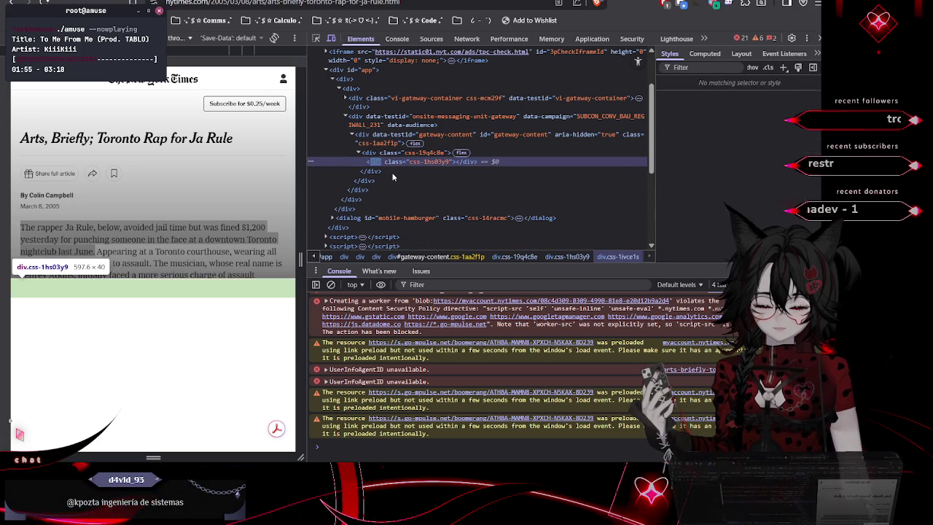
key(Delete)
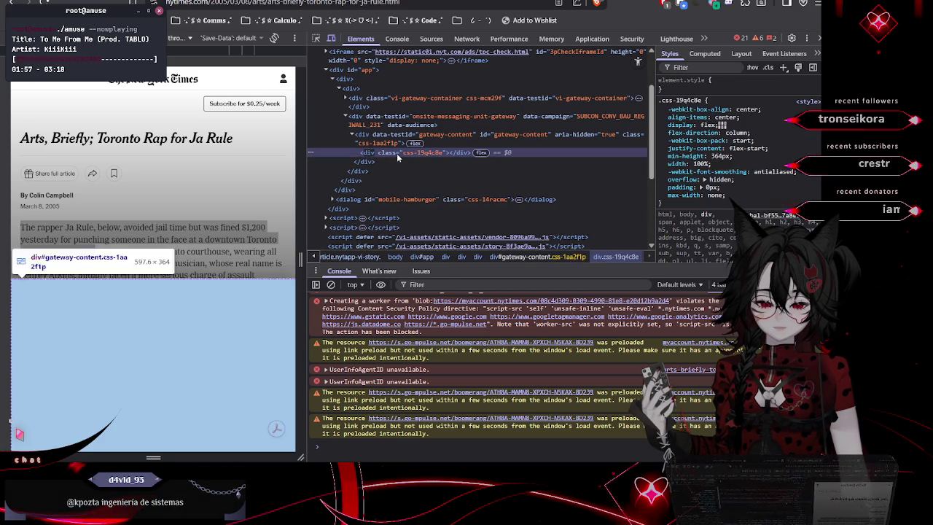
key(Delete)
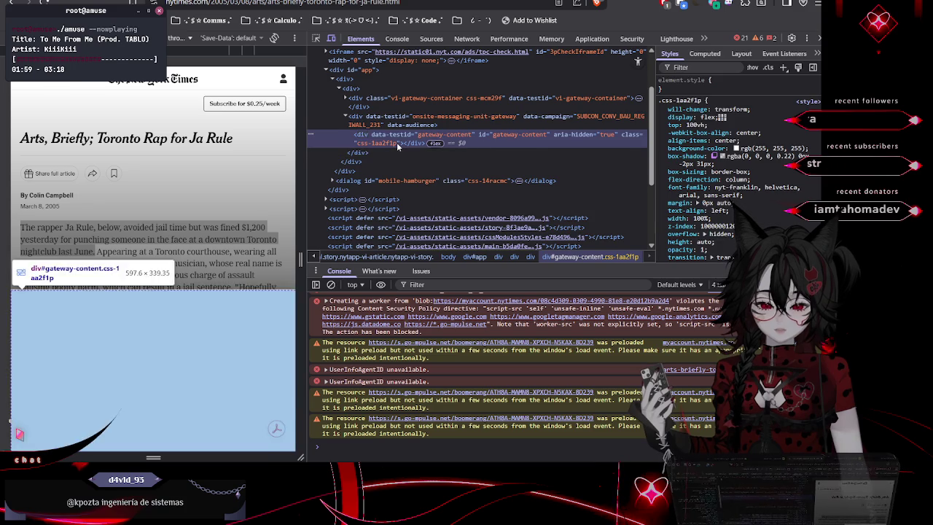
key(Delete)
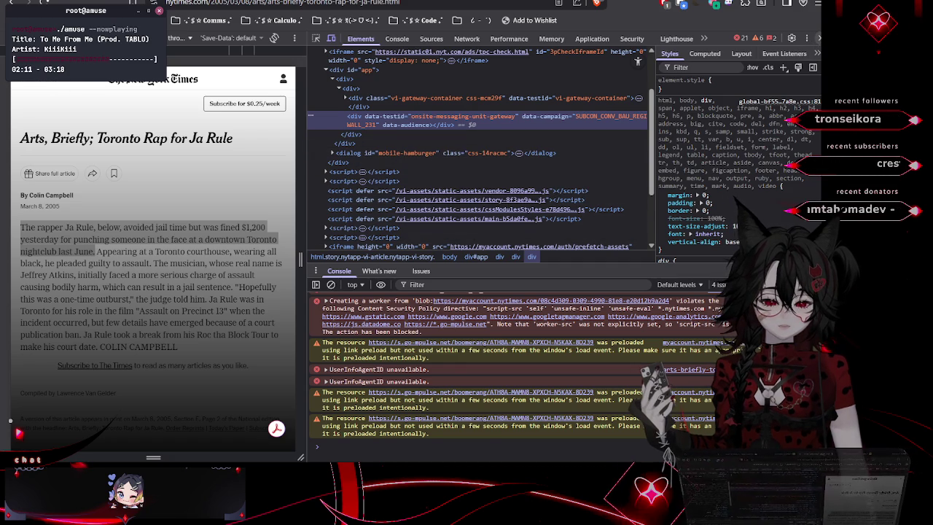
click(817, 38)
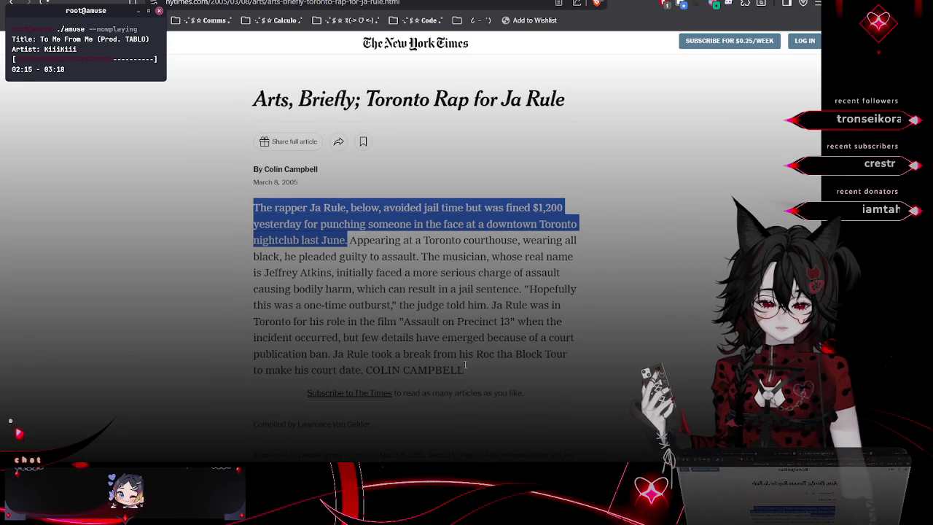
mouse_move(459, 370)
mouse_down()
mouse_move(333, 354)
mouse_move(266, 241)
mouse_move(254, 198)
mouse_up()
click(257, 206)
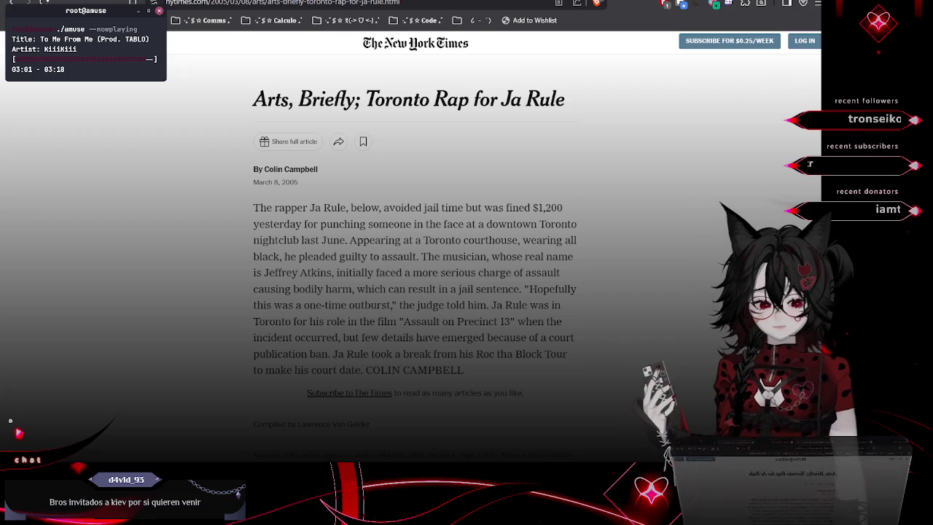
key(ctrl+t)
Search Google for 'kiev' and browse its image results
text(ki)
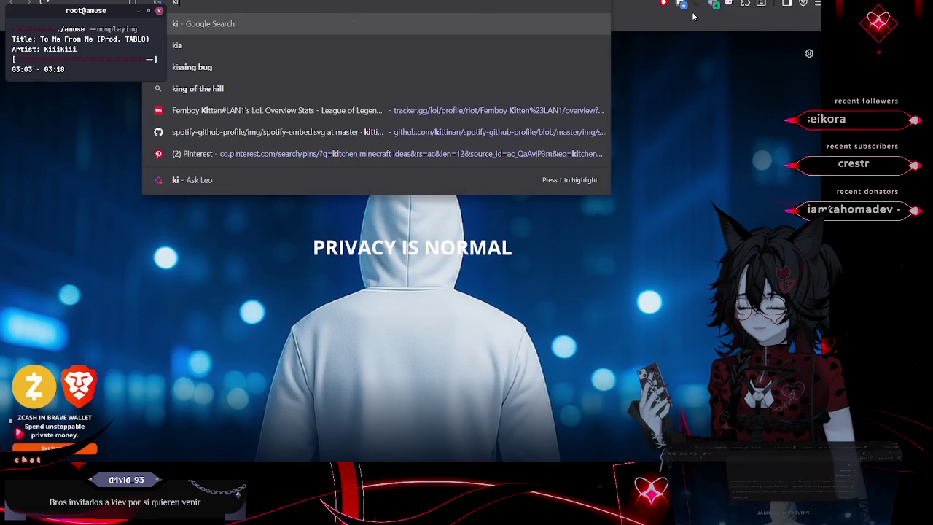
text(ev)
key(Return)
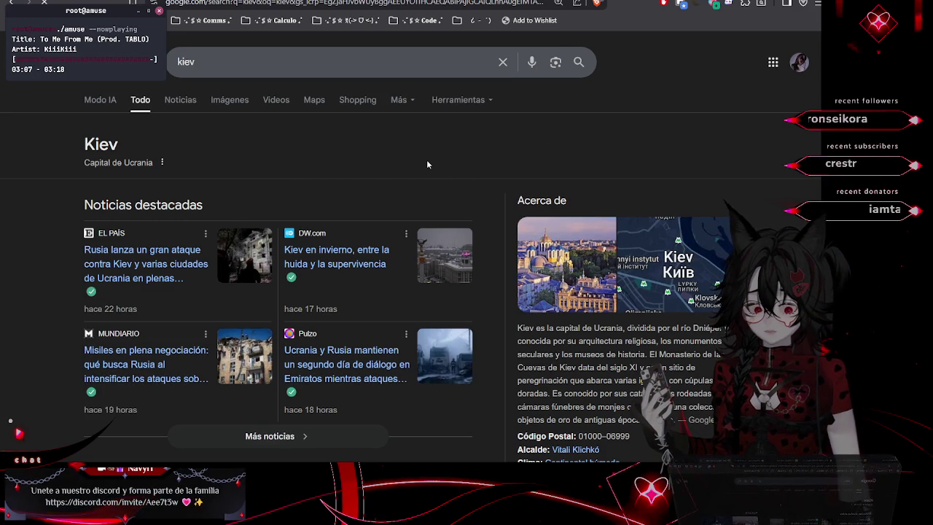
click(188, 106)
click(227, 100)
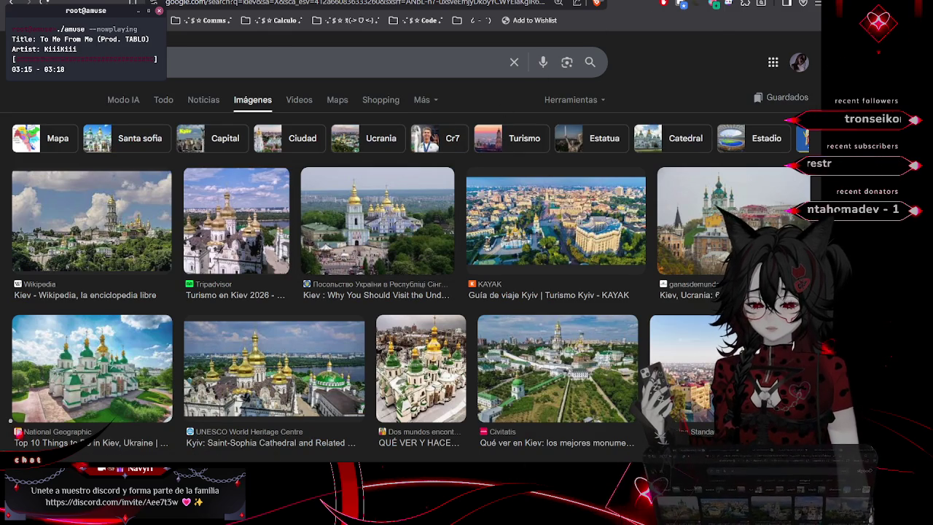
scroll(510, 226, down, 4)
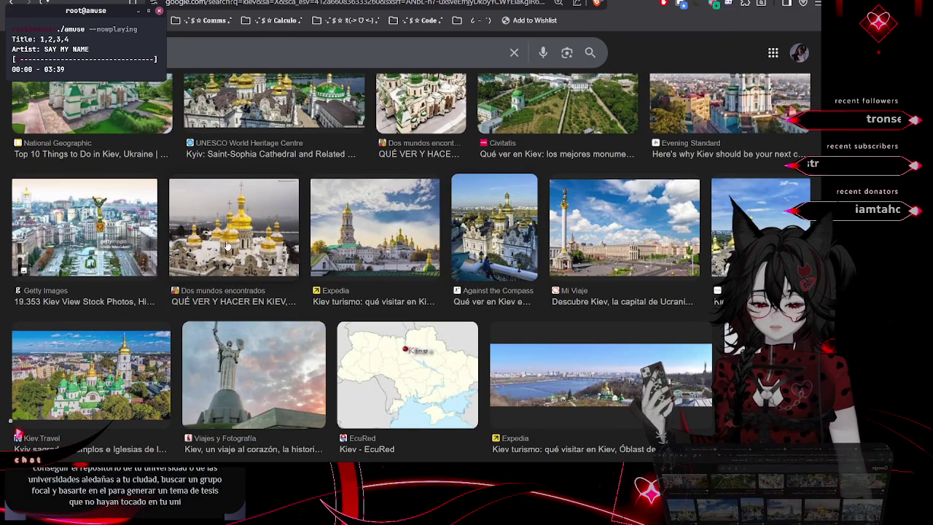
scroll(233, 229, up, 4)
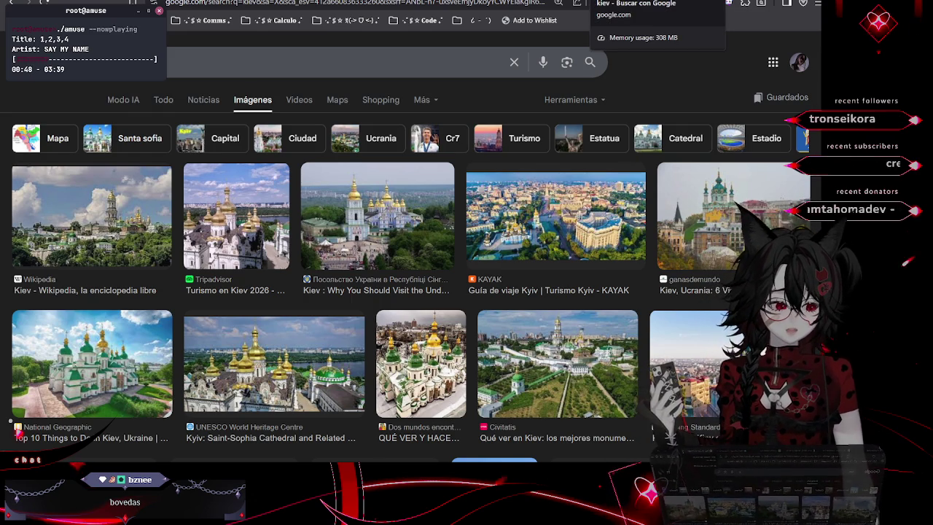
key(ctrl+t)
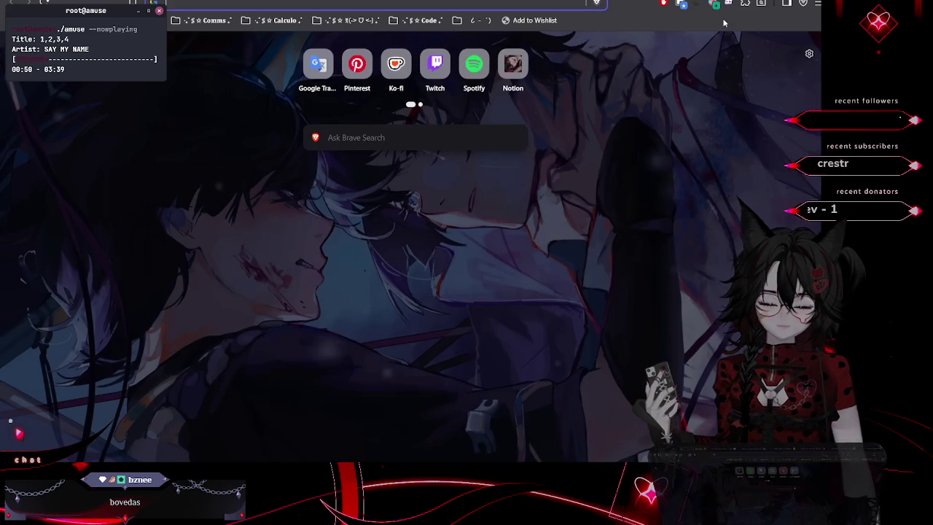
Search Google for what the domed top of certain cathedrals is called, using the 'abombada' correction
text(como se llama la )
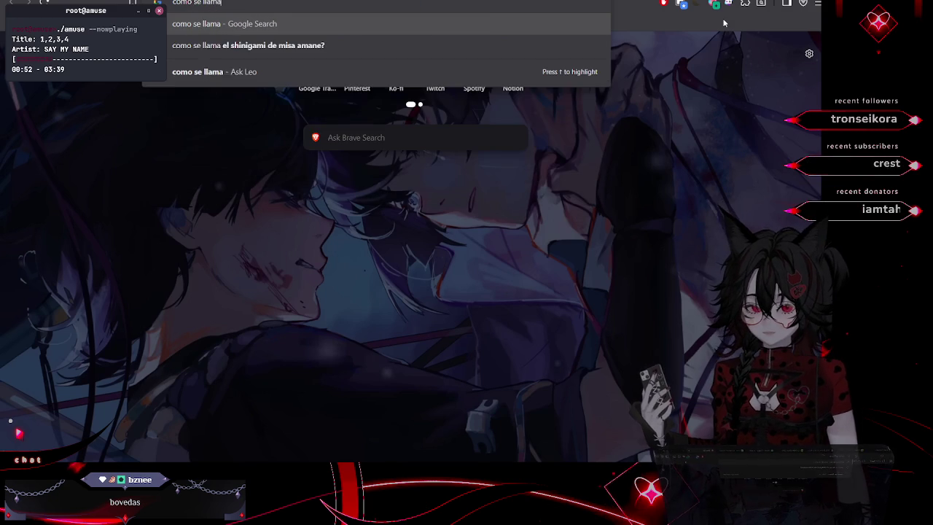
text(parte su)
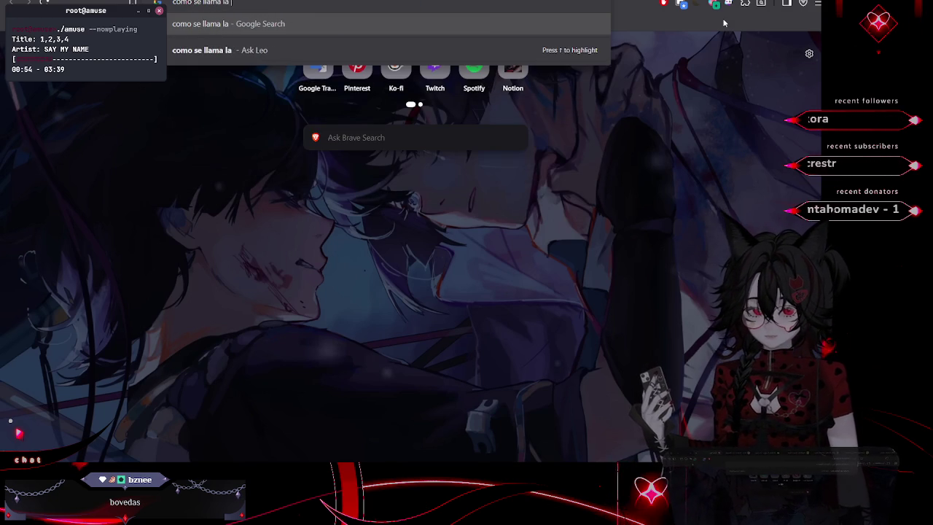
text(perior e)
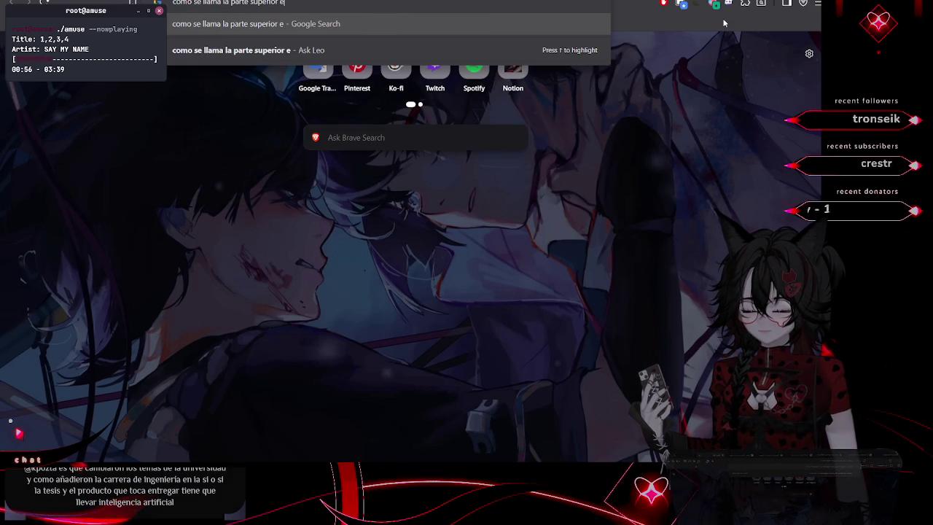
text(mbon)
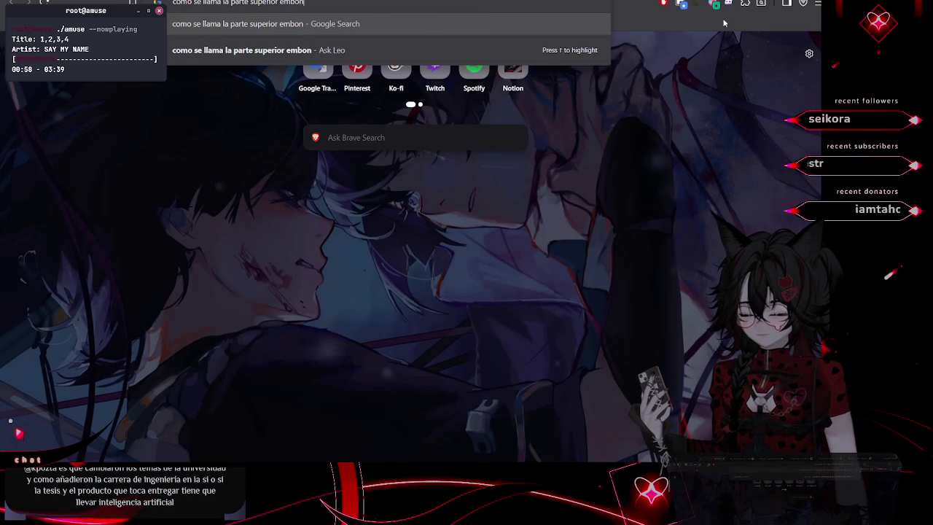
text(bada de cier)
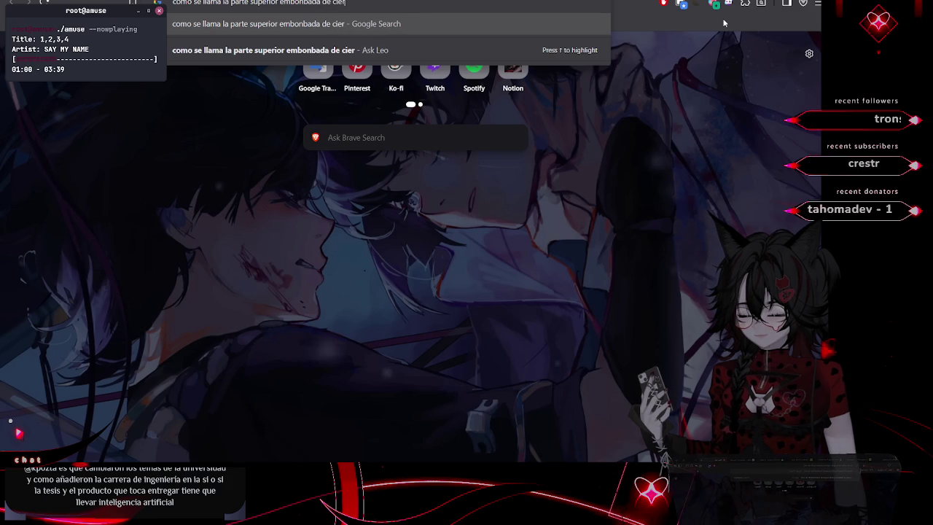
text(tas catedr)
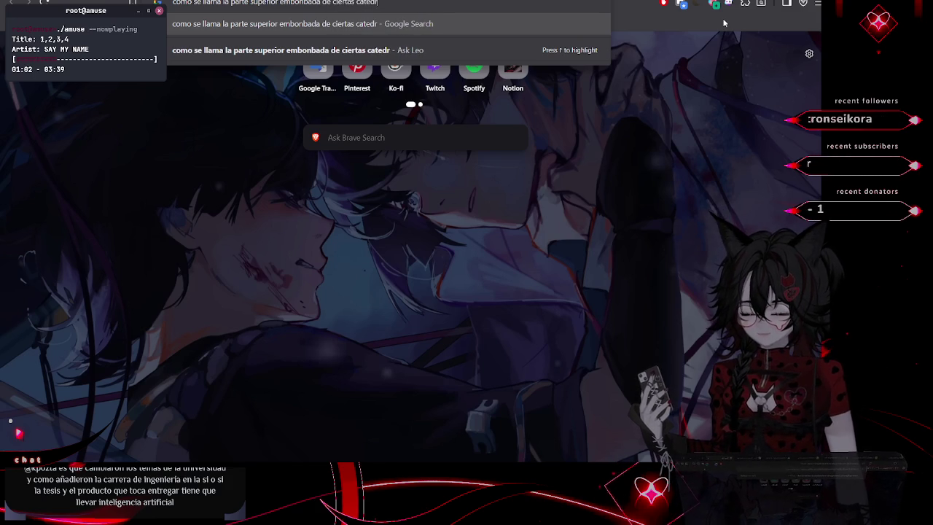
text(ales)
key(Return)
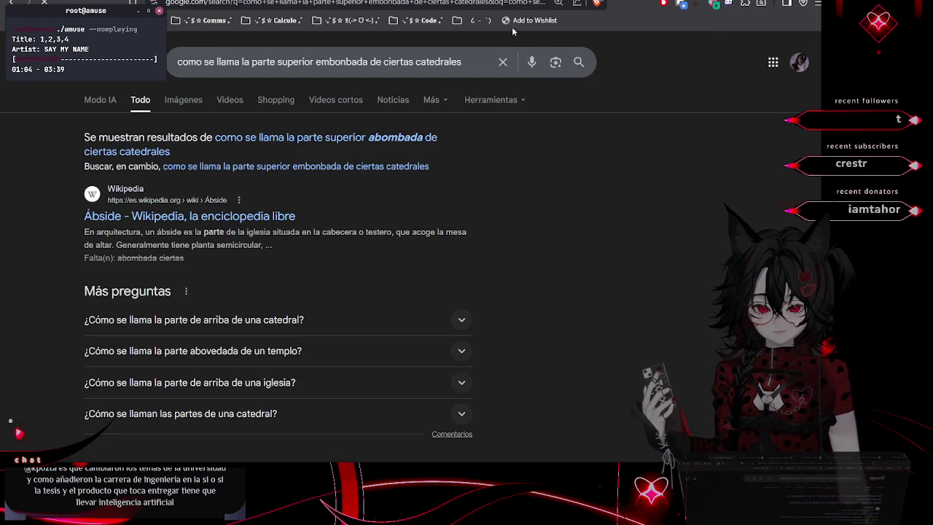
click(350, 138)
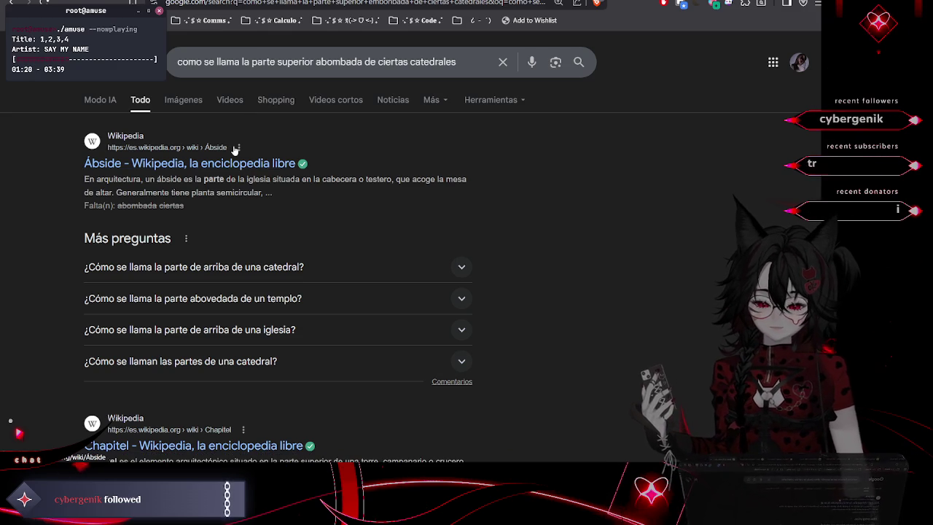
Browse the image results and preview the Ely cathedral vault image
click(183, 99)
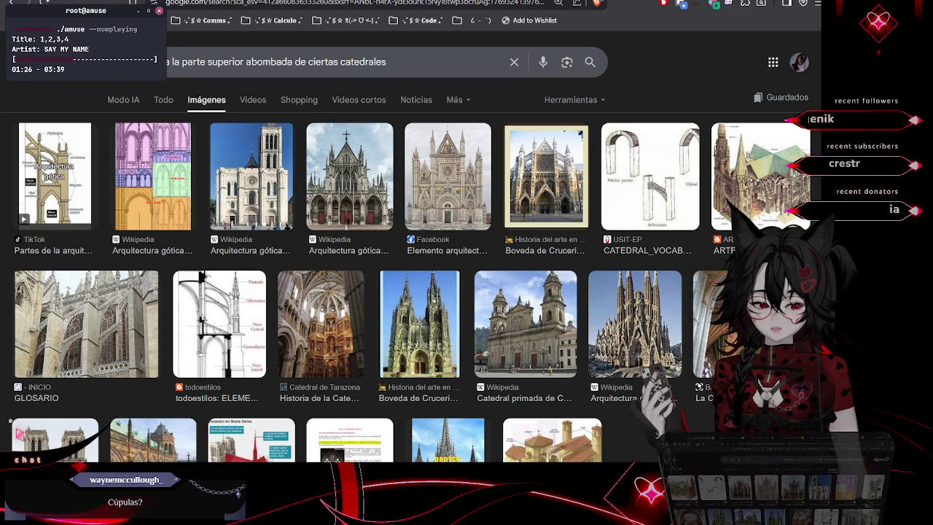
click(707, 320)
scroll(711, 288, down, 2)
scroll(711, 289, down, 1)
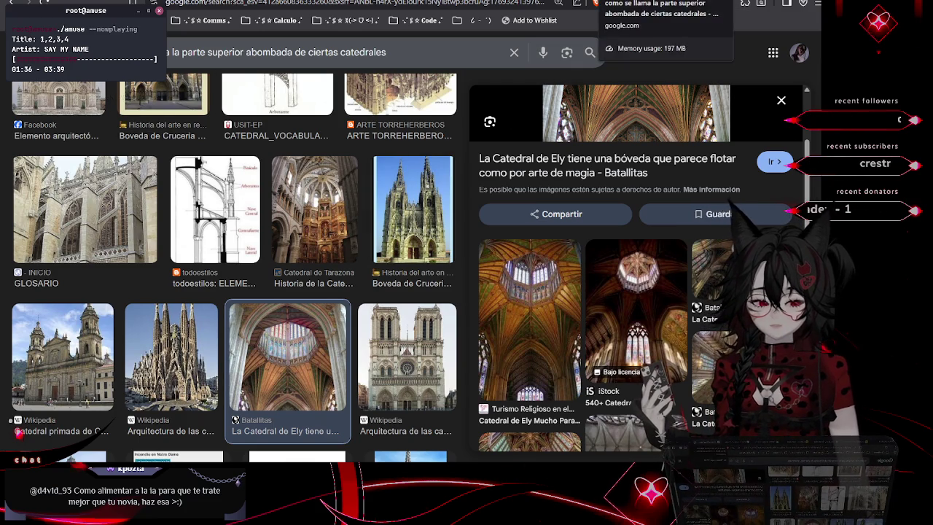
Return to the Codédex Corporate Talk lesson from the saved coding-site links
click(641, 4)
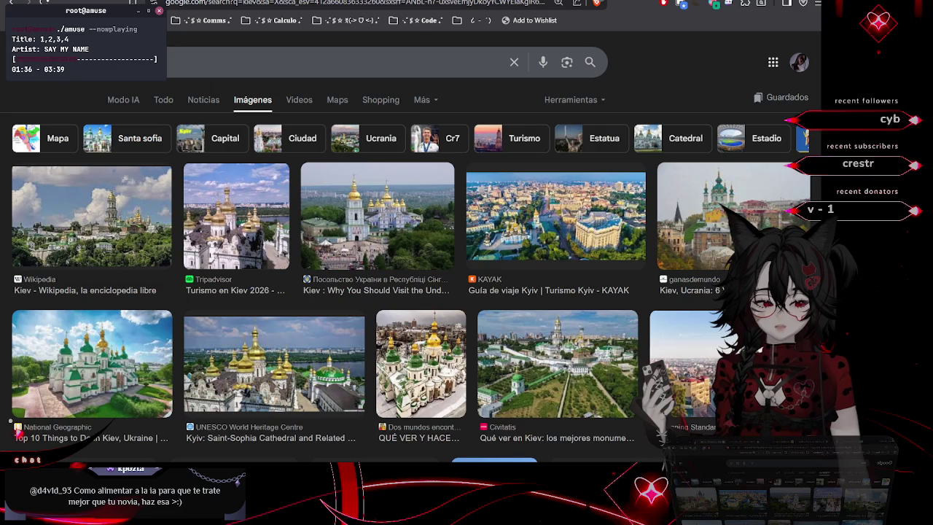
click(691, 4)
click(439, 6)
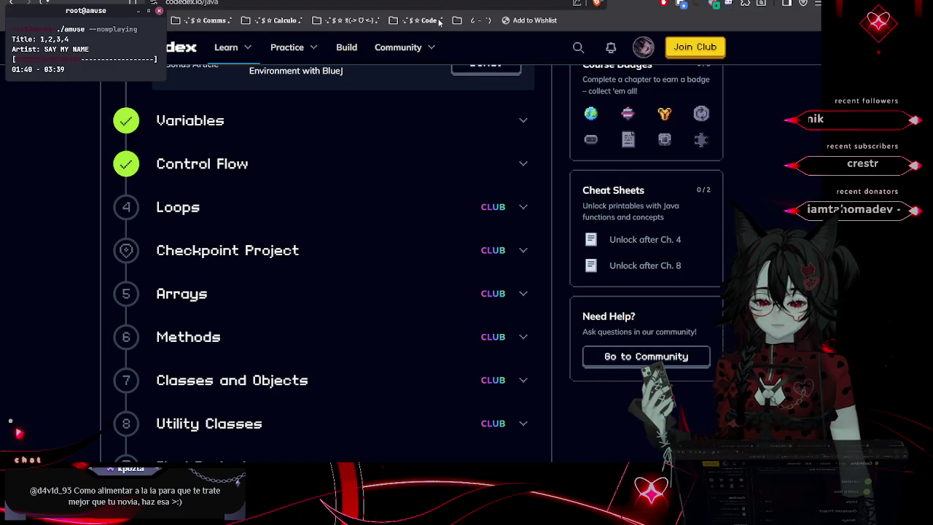
click(439, 21)
click(437, 250)
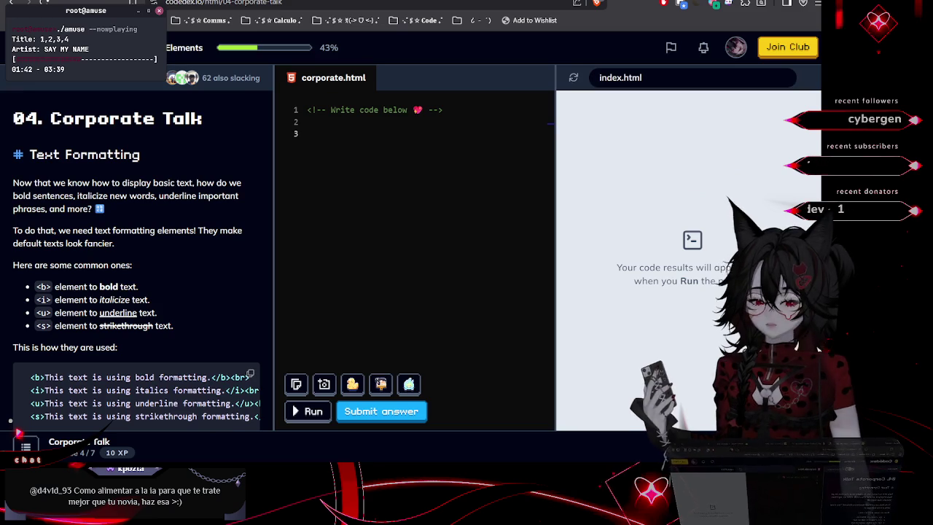
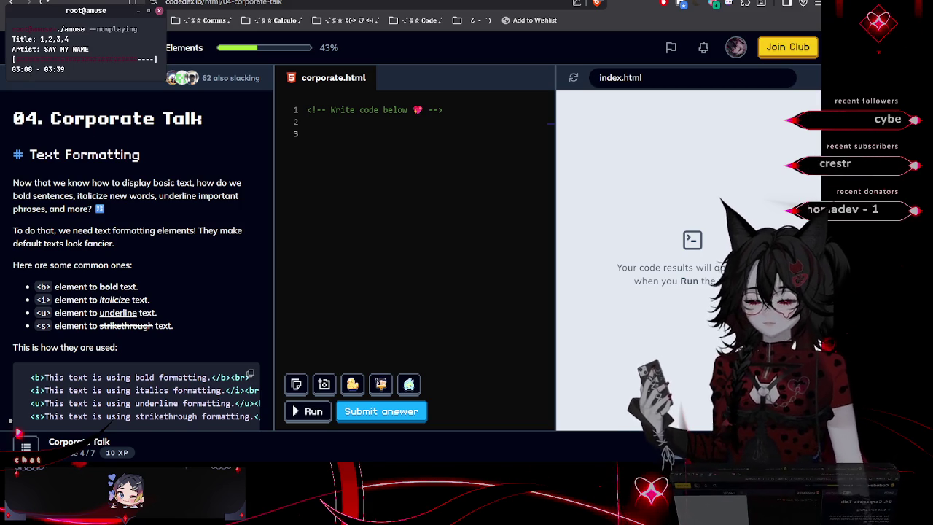
Read through the corporate jargon lesson instructions and copy text, including 'Cutting Down, Ramping Up:'
scroll(141, 204, down, 3)
scroll(161, 204, up, 2)
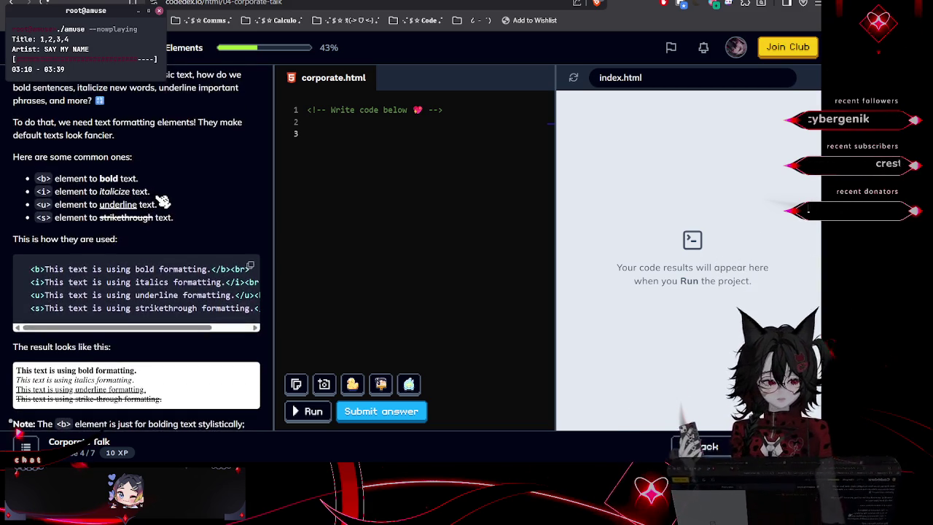
scroll(163, 202, up, 2)
scroll(162, 202, down, 1)
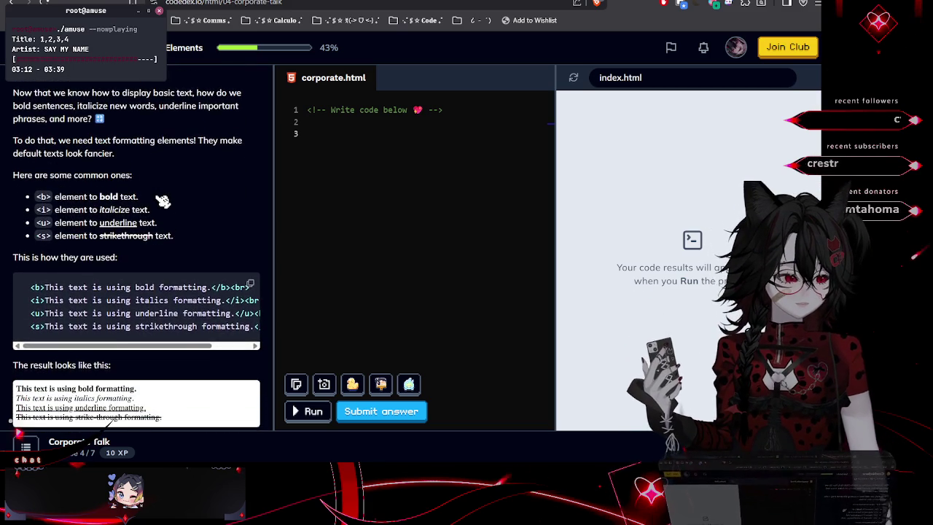
scroll(163, 201, down, 1)
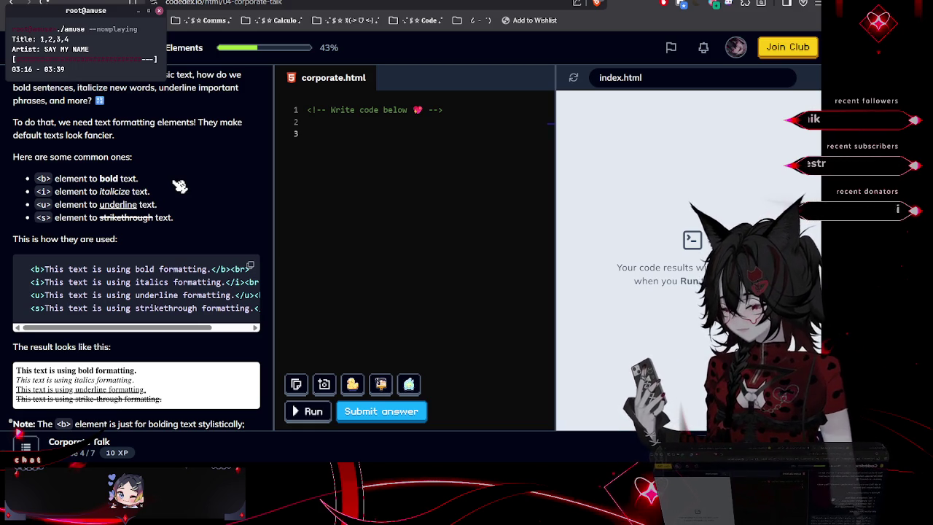
scroll(178, 183, up, 1)
scroll(180, 186, up, 1)
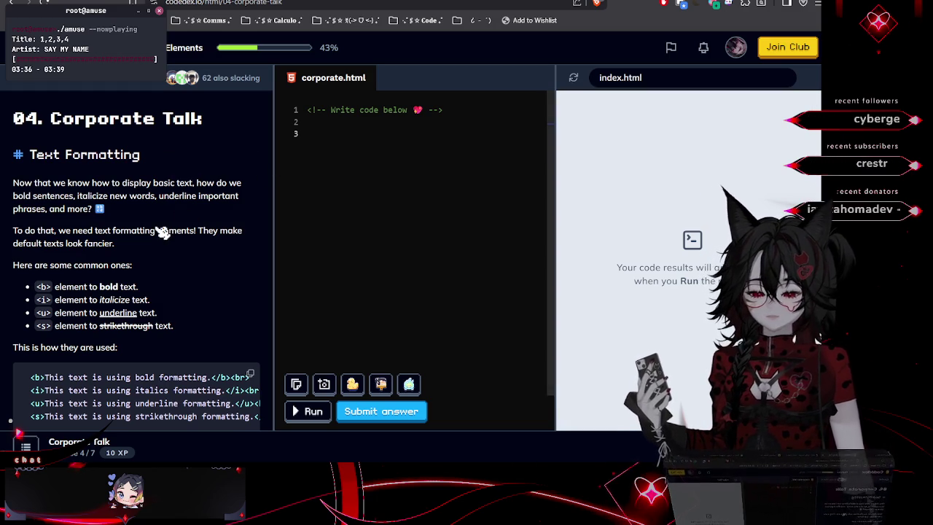
scroll(159, 204, down, 4)
scroll(162, 232, down, 5)
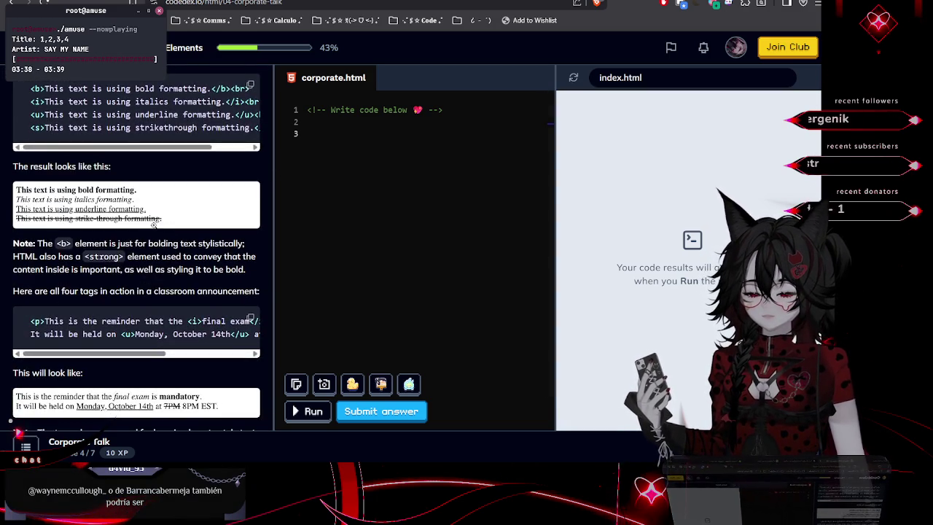
scroll(154, 226, down, 2)
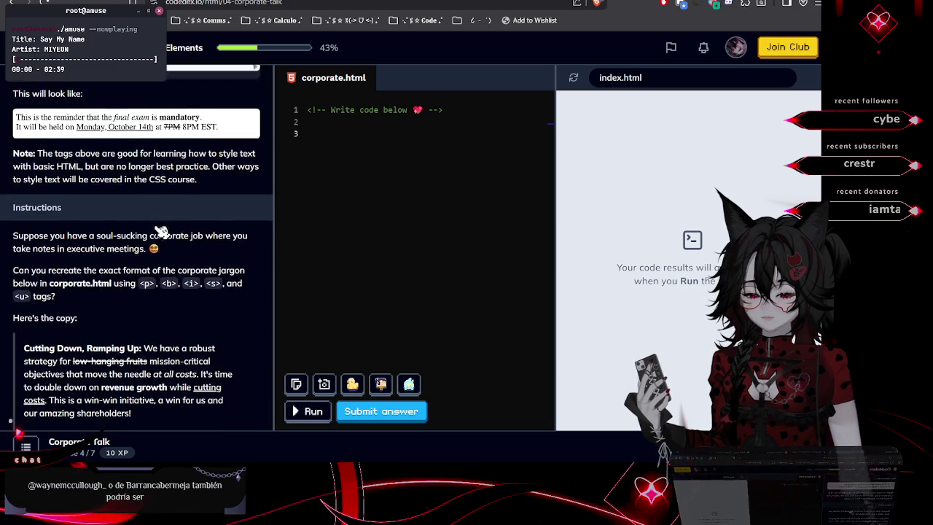
scroll(161, 231, up, 1)
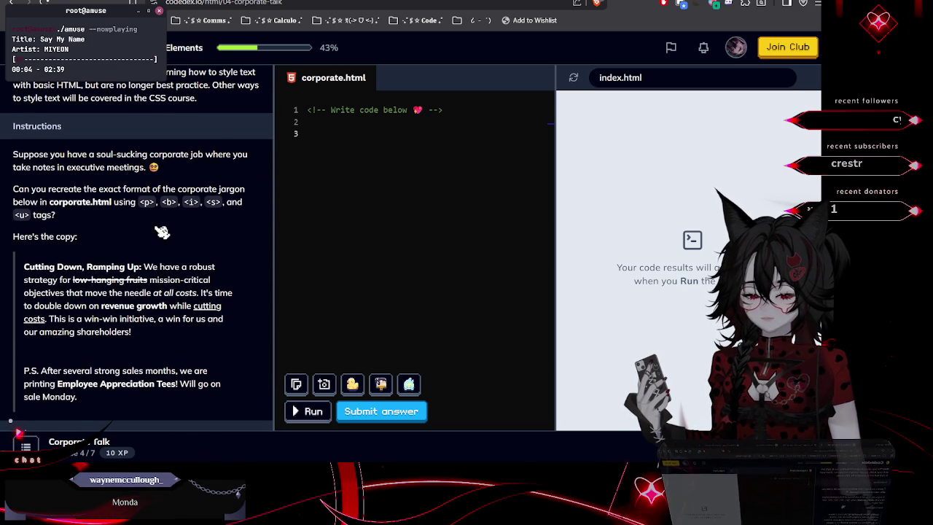
scroll(161, 232, up, 1)
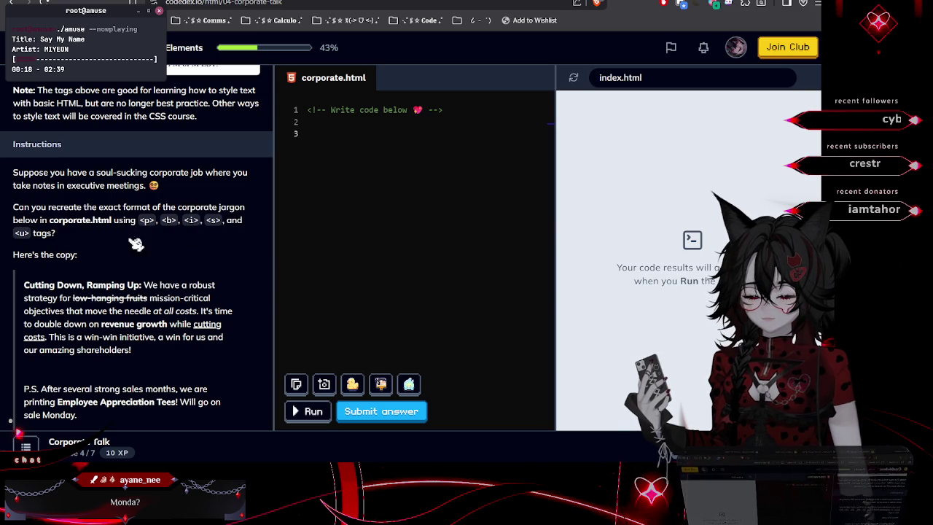
drag(25, 285, 142, 289)
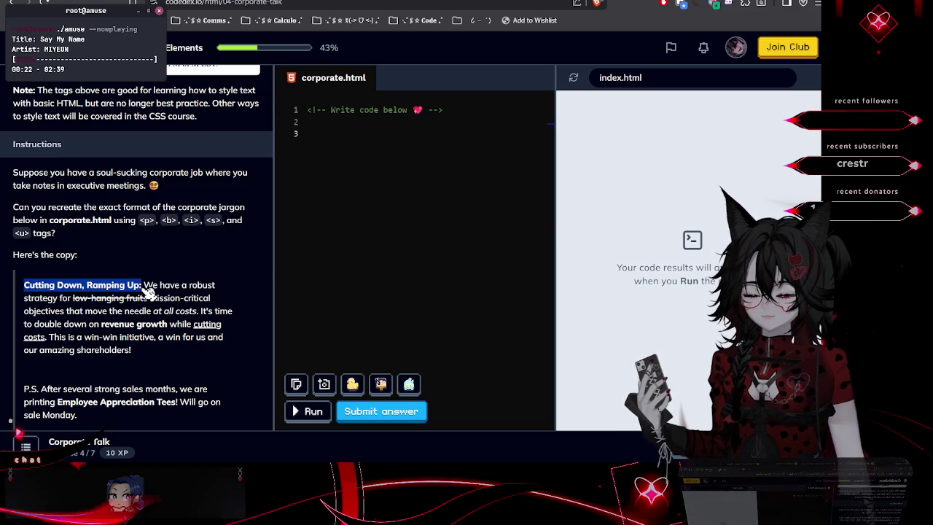
click(204, 257)
scroll(133, 216, up, 5)
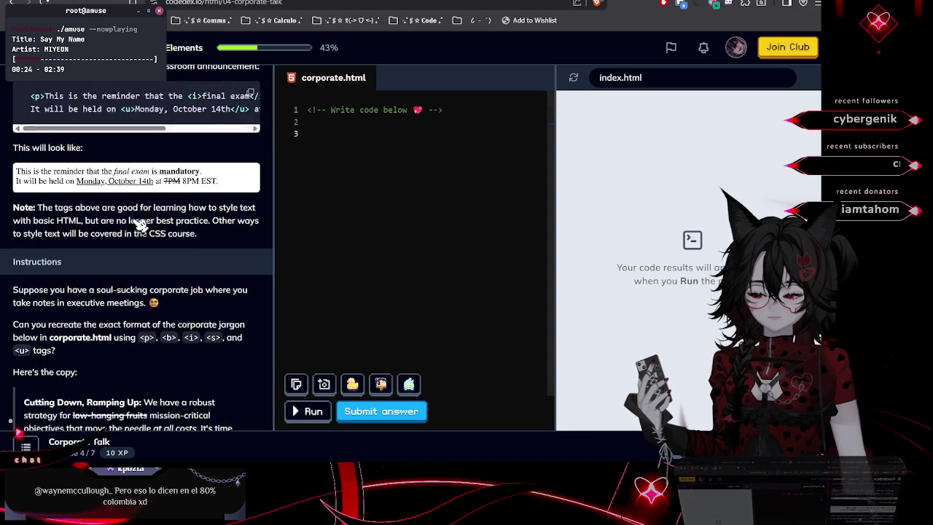
scroll(133, 216, up, 5)
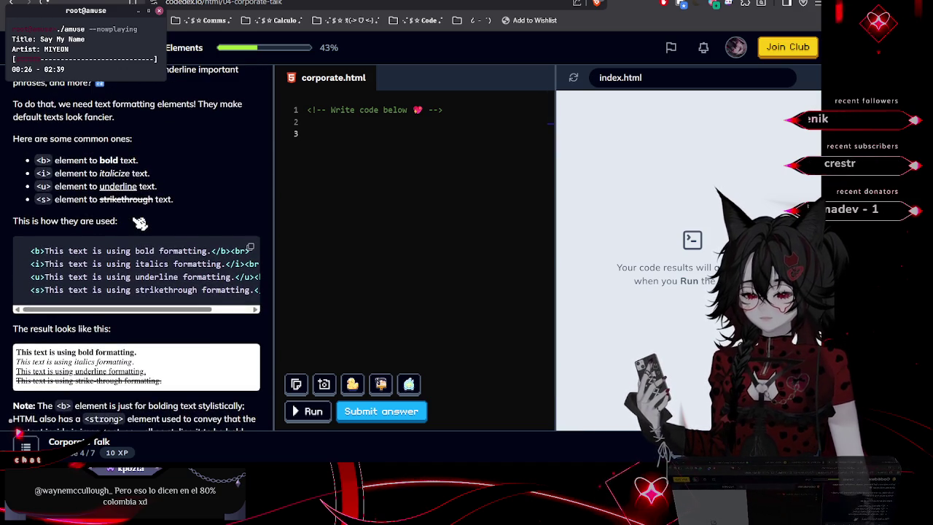
scroll(140, 223, down, 1)
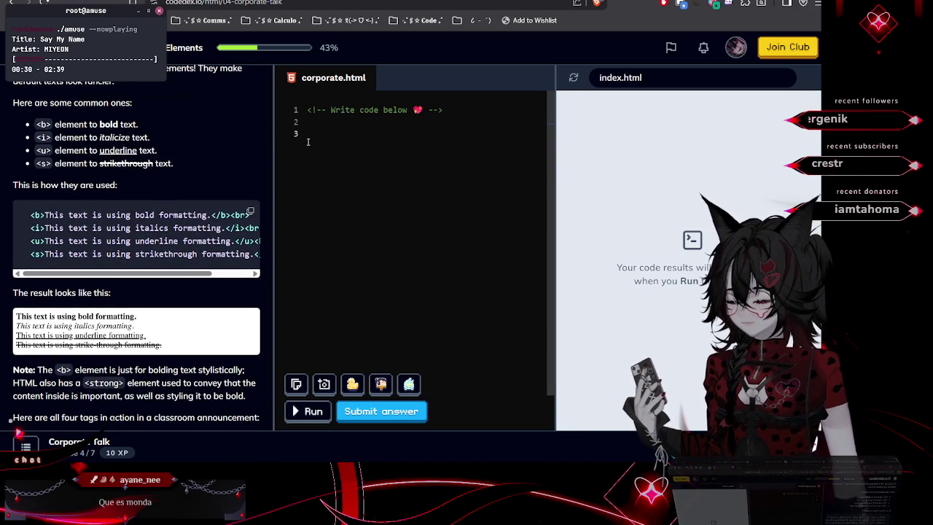
Type an empty <b></b> tag pair on line 3 of corporate.html
text(<>)
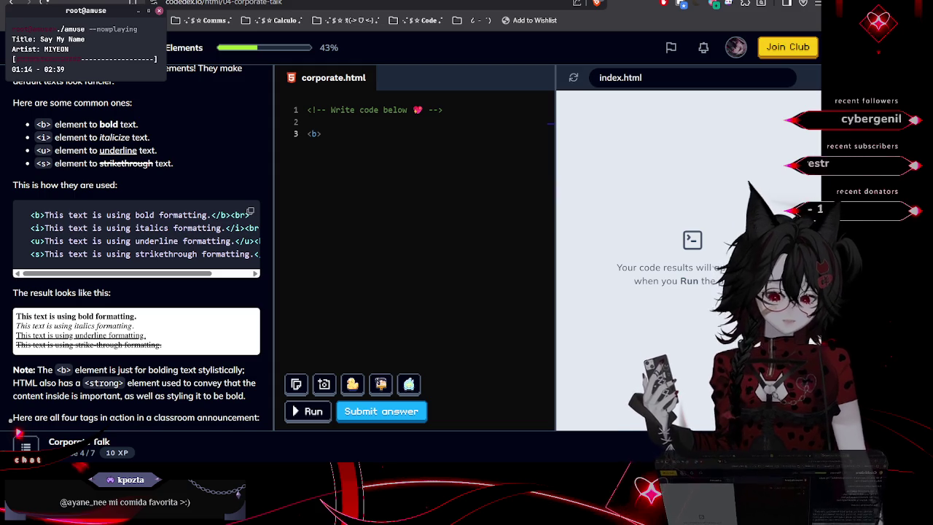
click(341, 135)
text(<>)
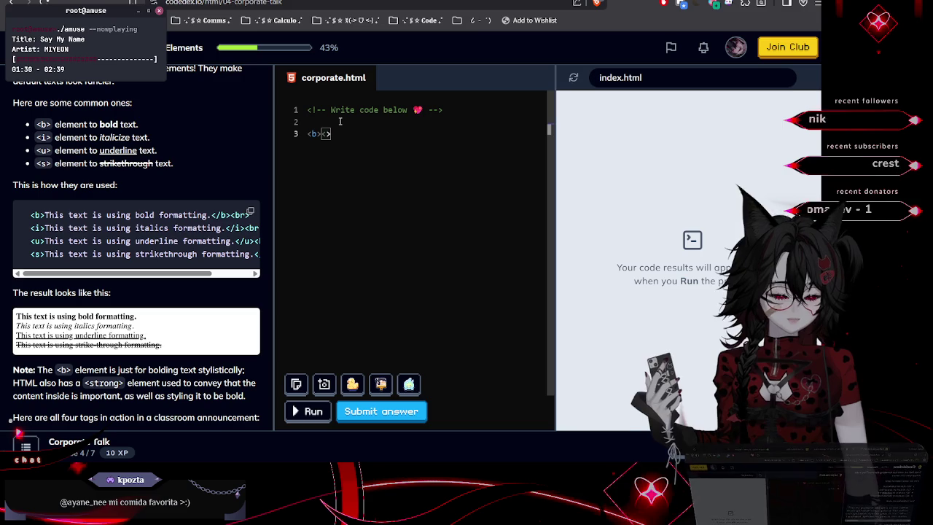
text(/b)
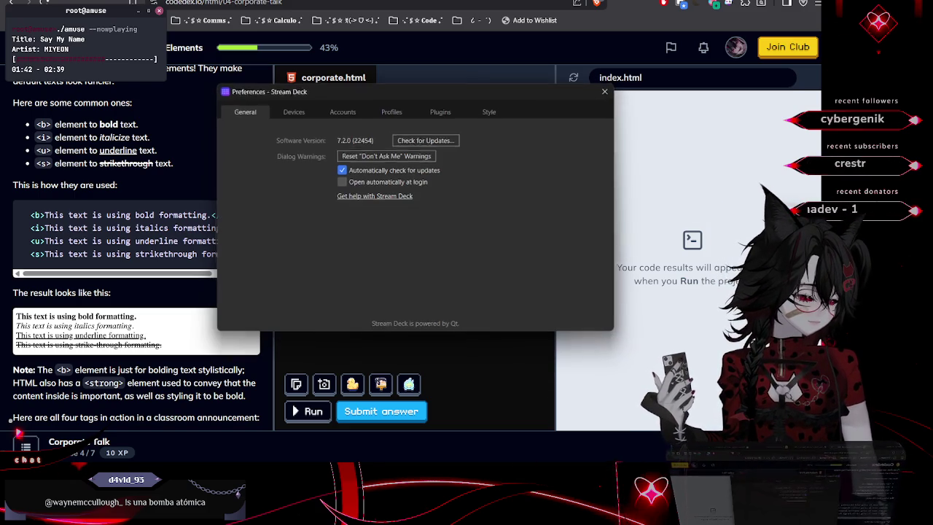
Close the Stream Deck Preferences window and dismiss the app search
key(Escape)
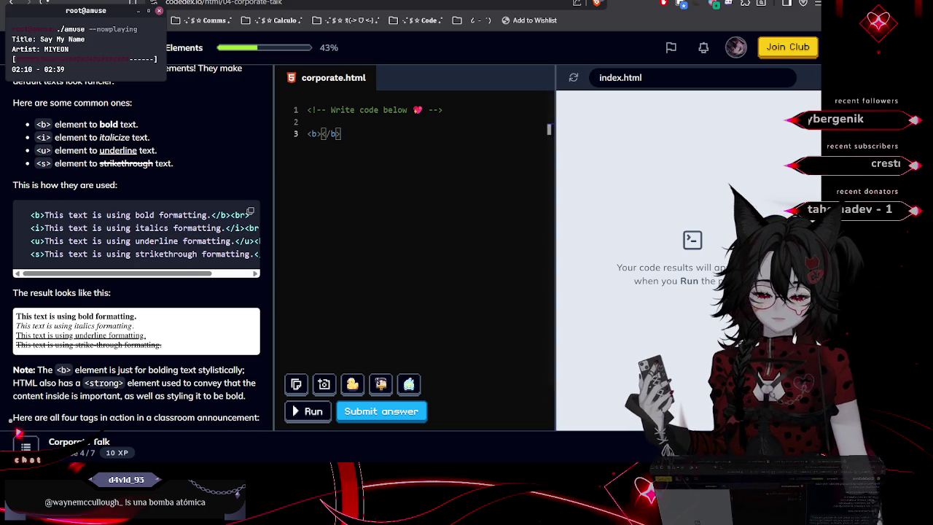
key(super)
text(ste)
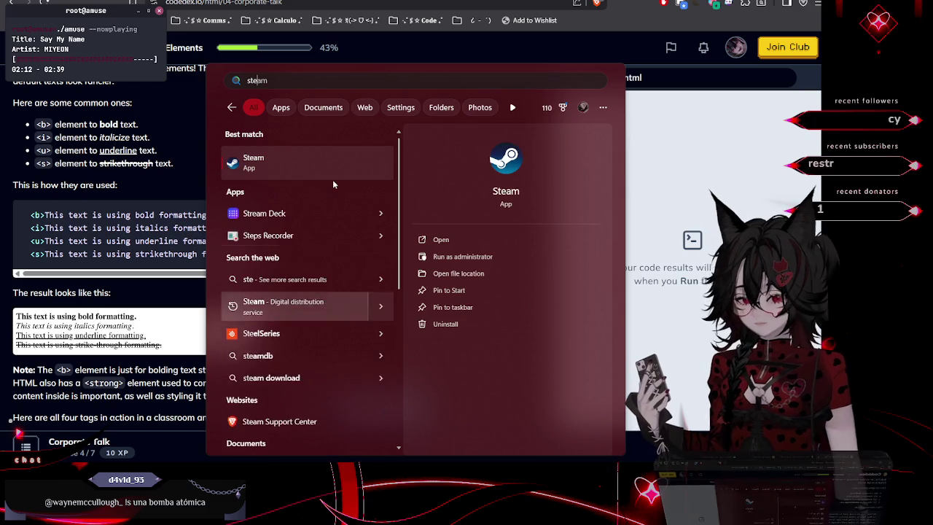
key(Escape)
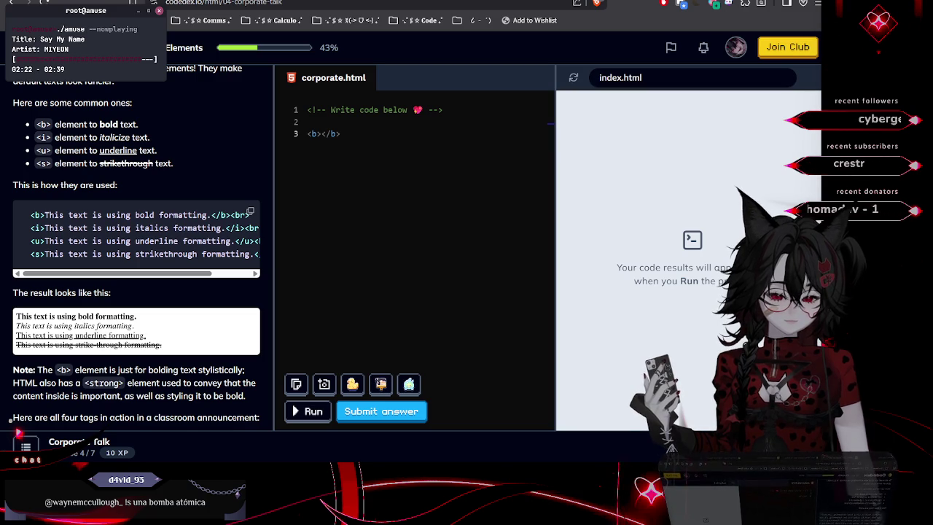
Quit Stream Deck from its tray icon, relaunch it, and close its window
right_click(645, 400)
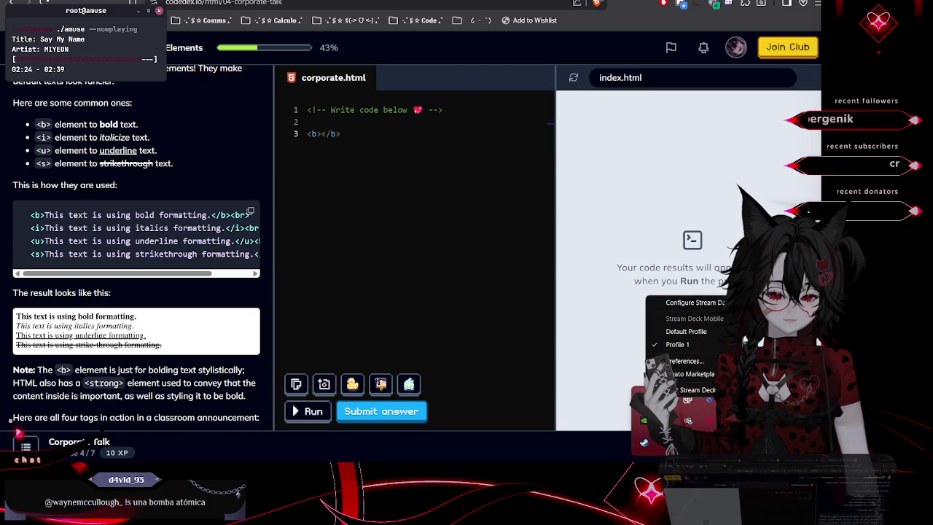
click(681, 389)
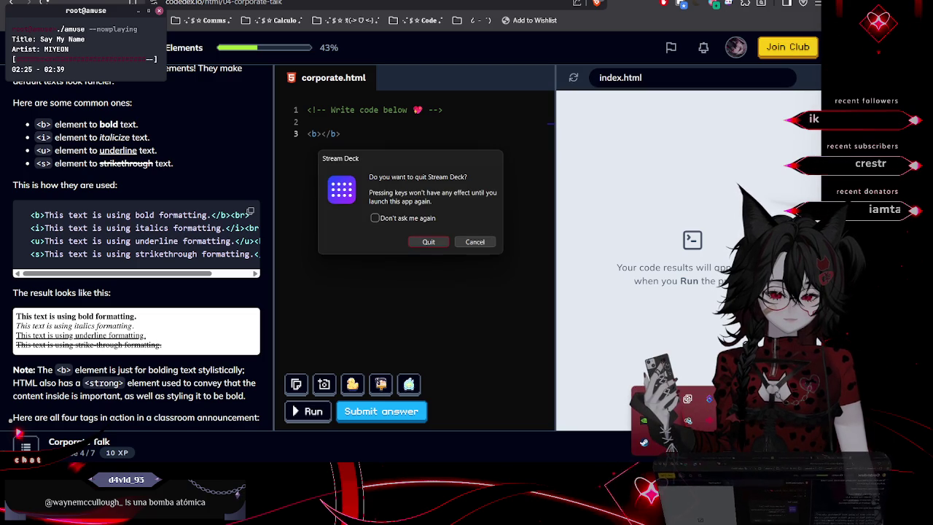
click(427, 241)
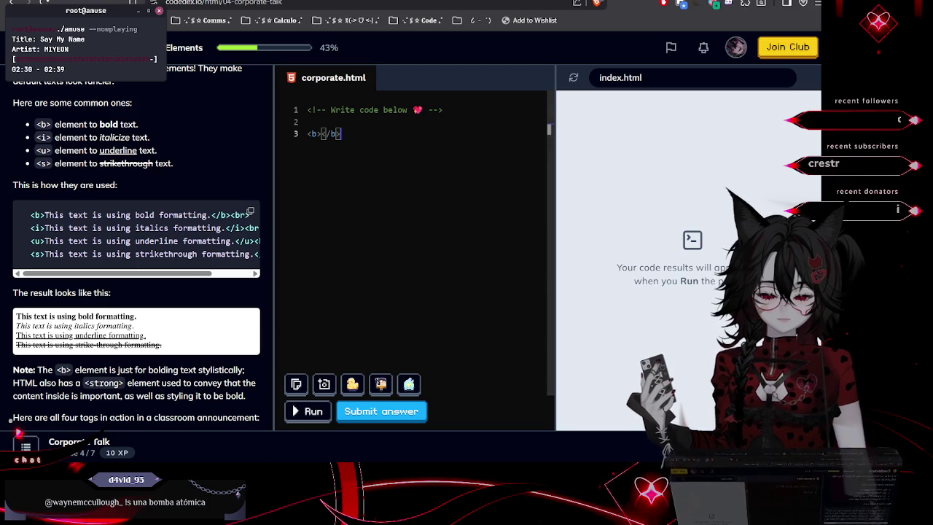
key(super)
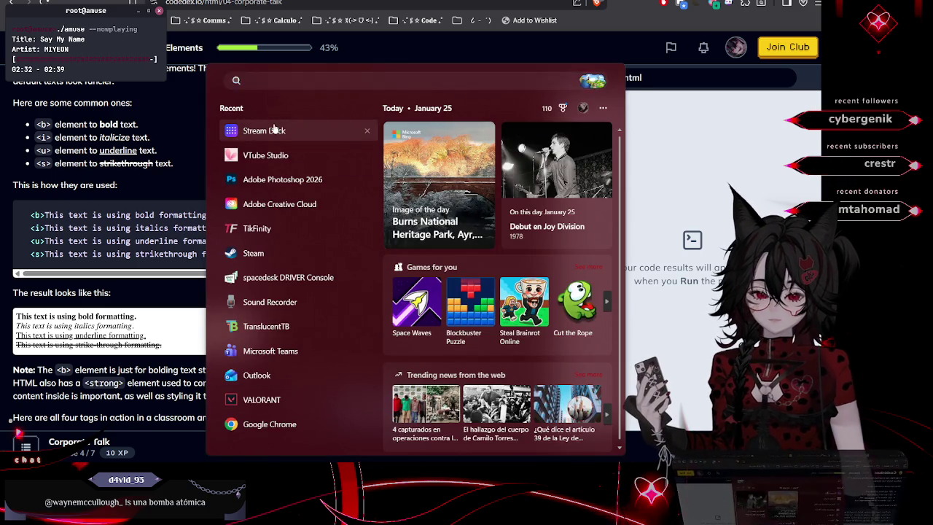
click(274, 130)
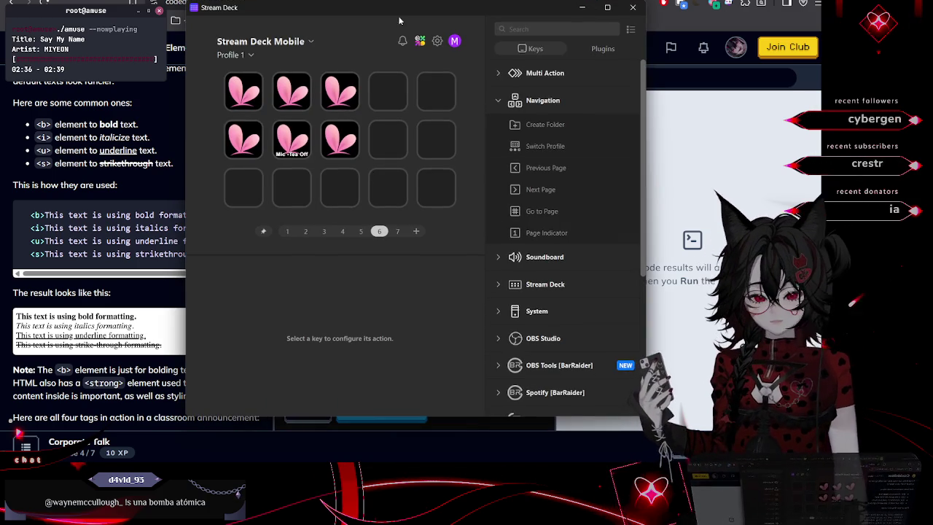
click(633, 7)
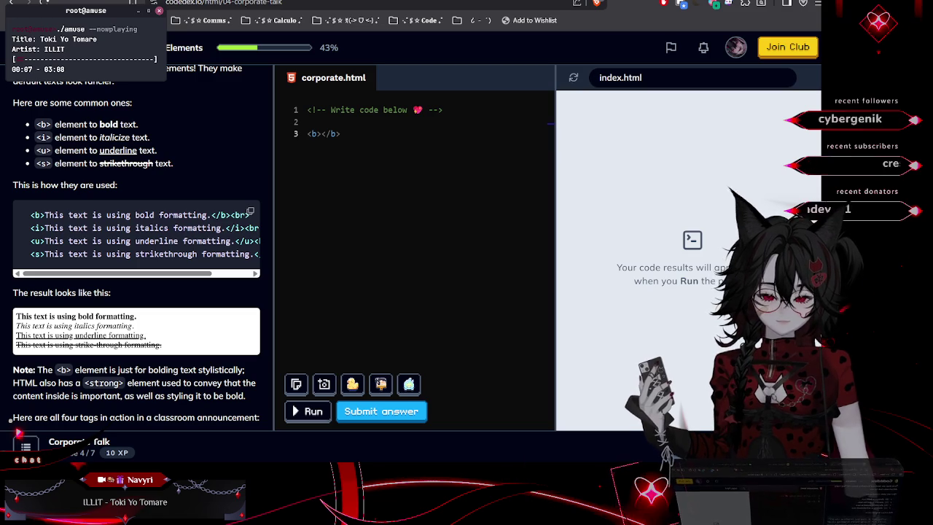
Fill the bold tags on line 3 with 'Cutting Down, Ramping Up:'
scroll(183, 271, down, 3)
scroll(183, 271, down, 5)
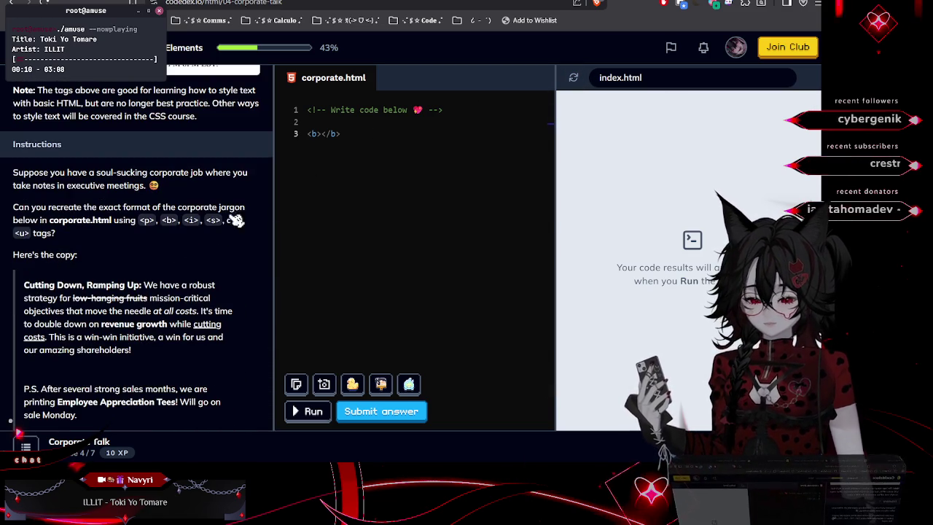
click(315, 136)
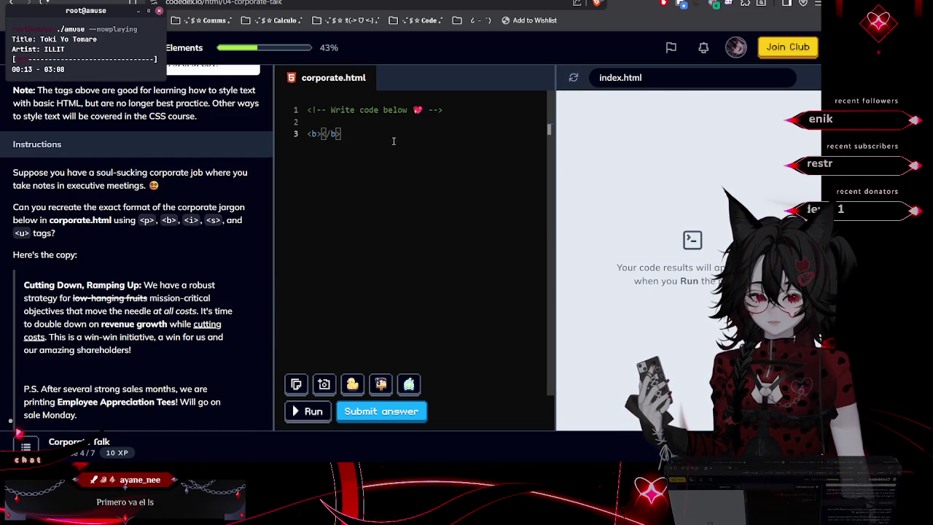
text(Cutting Down, Ramping Up:)
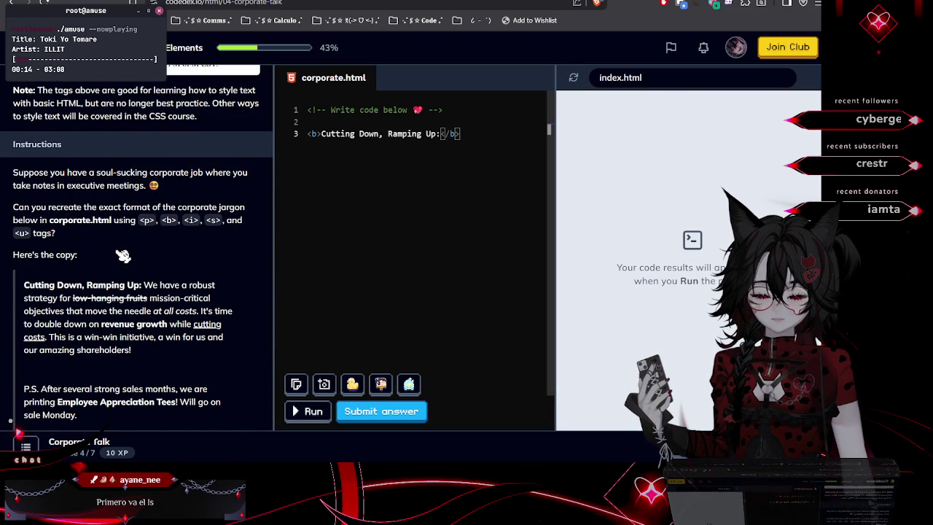
Select 'We have a robust strategy for' in the copy and add <p></p> after the heading
scroll(122, 255, up, 4)
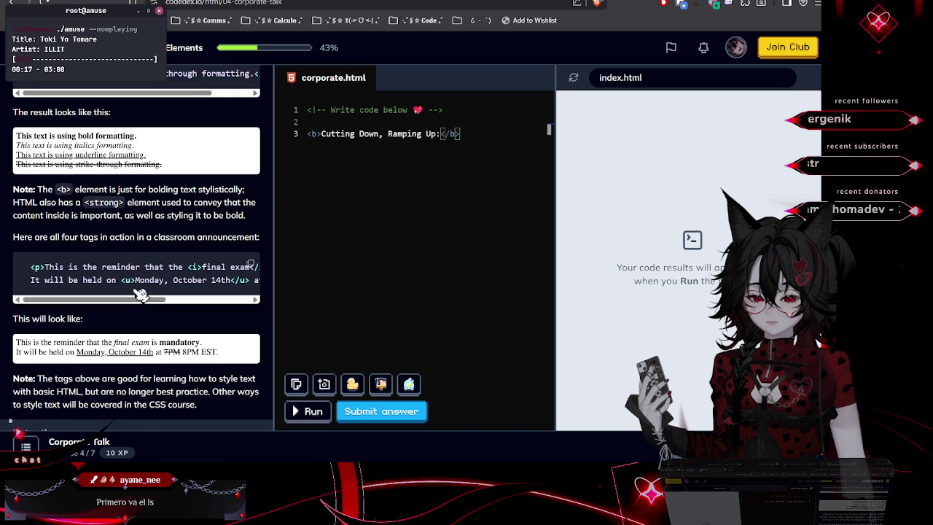
double_click(140, 280)
scroll(149, 274, up, 2)
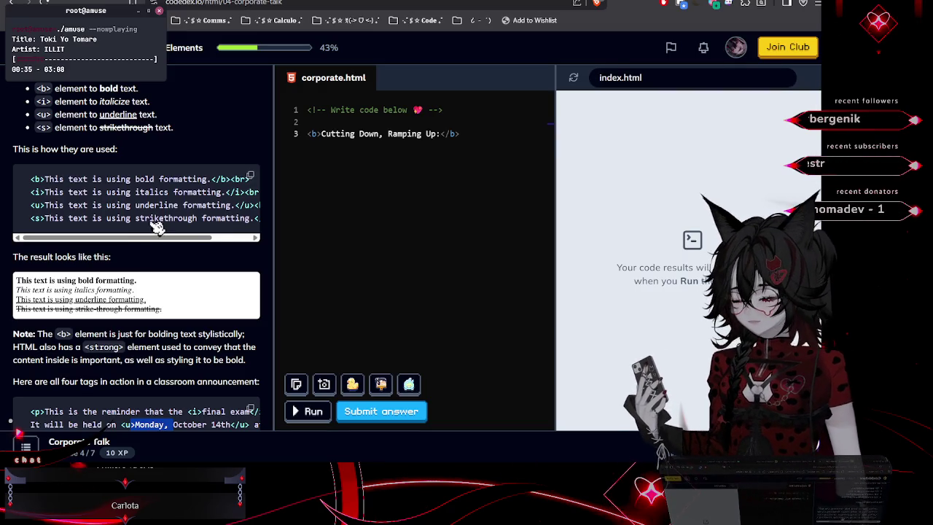
scroll(177, 281, up, 3)
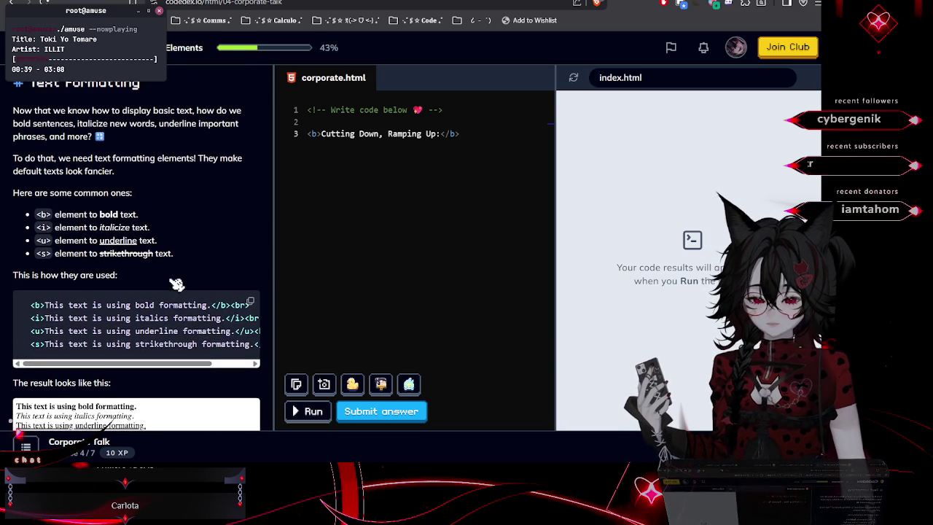
scroll(176, 283, up, 1)
scroll(177, 284, down, 1)
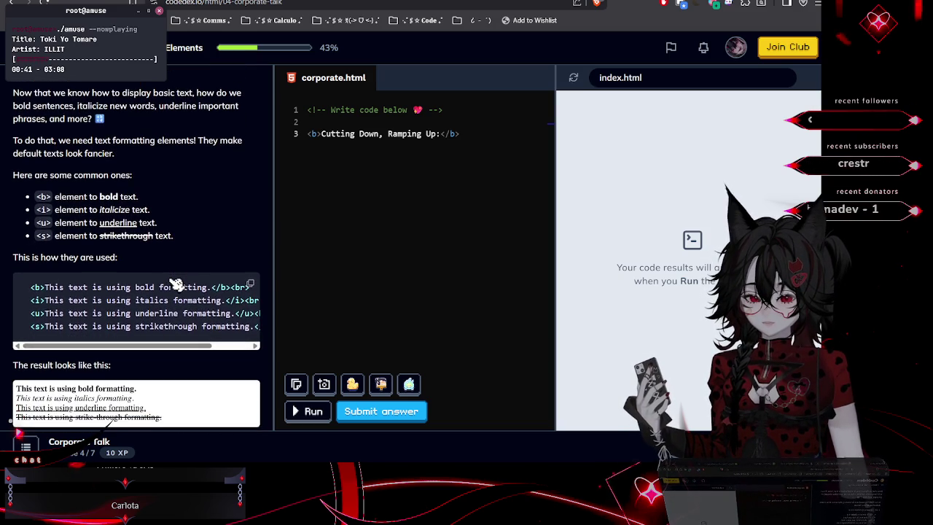
scroll(182, 286, down, 5)
scroll(187, 289, down, 12)
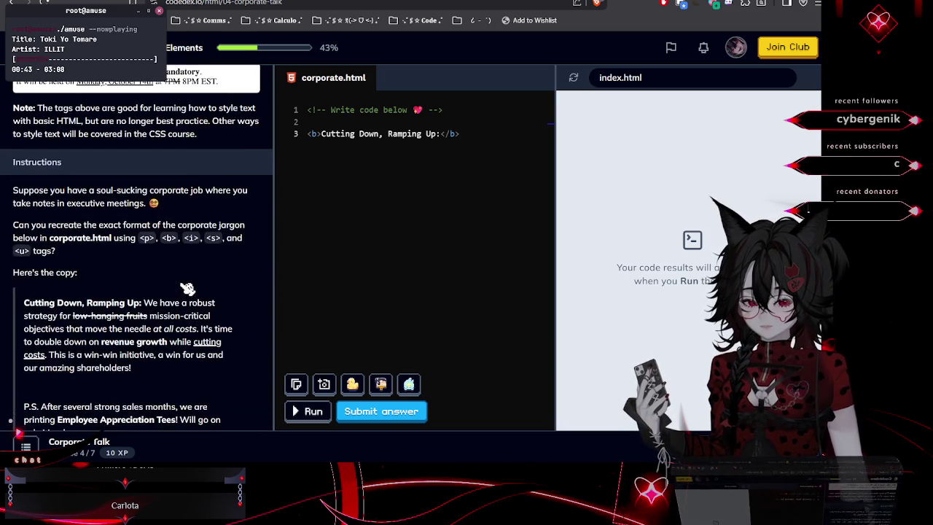
scroll(188, 289, up, 2)
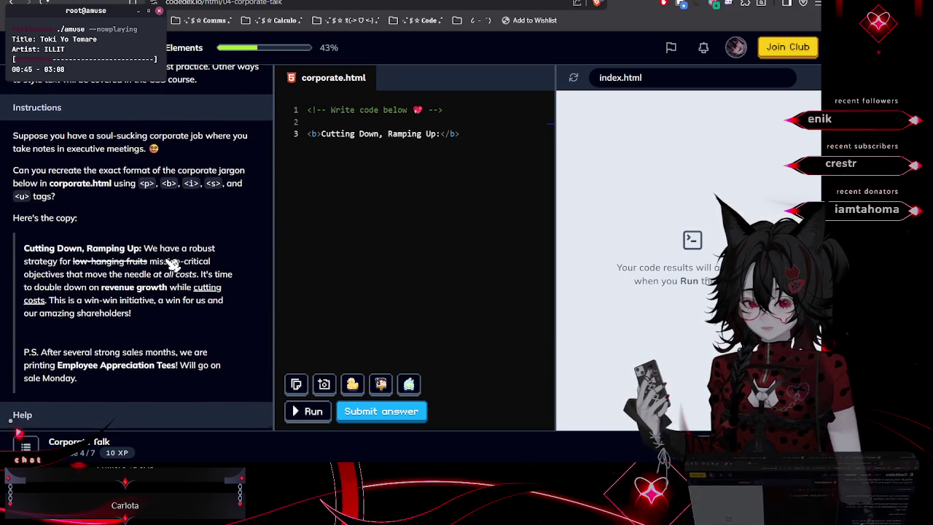
drag(143, 251, 72, 268)
key(ctrl+c)
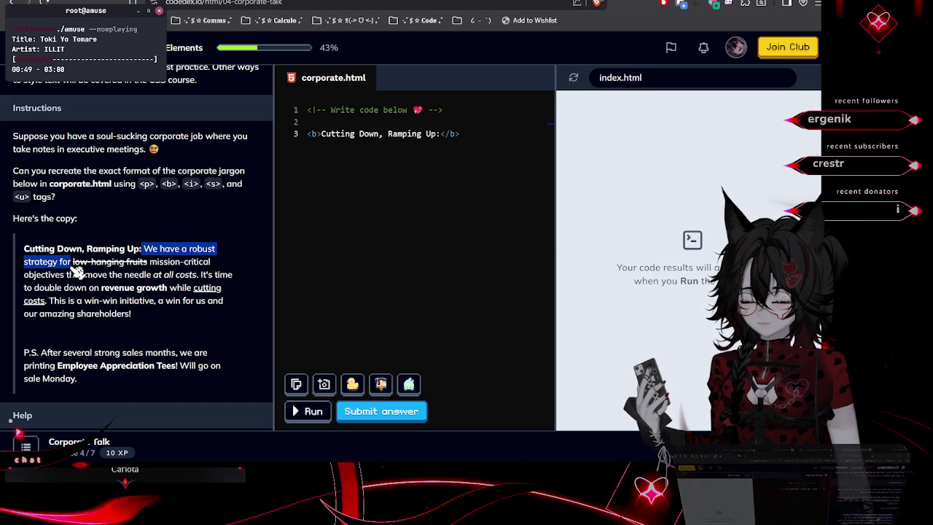
click(470, 134)
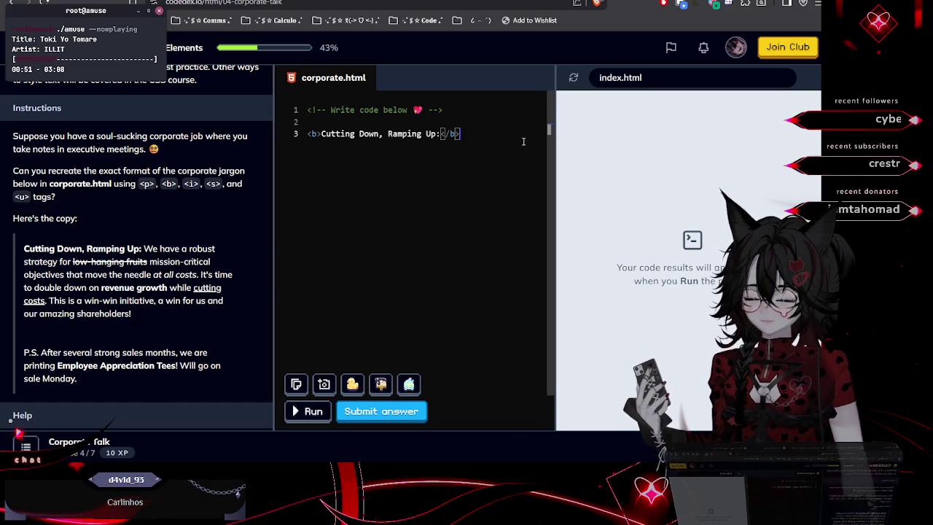
text(<p><)
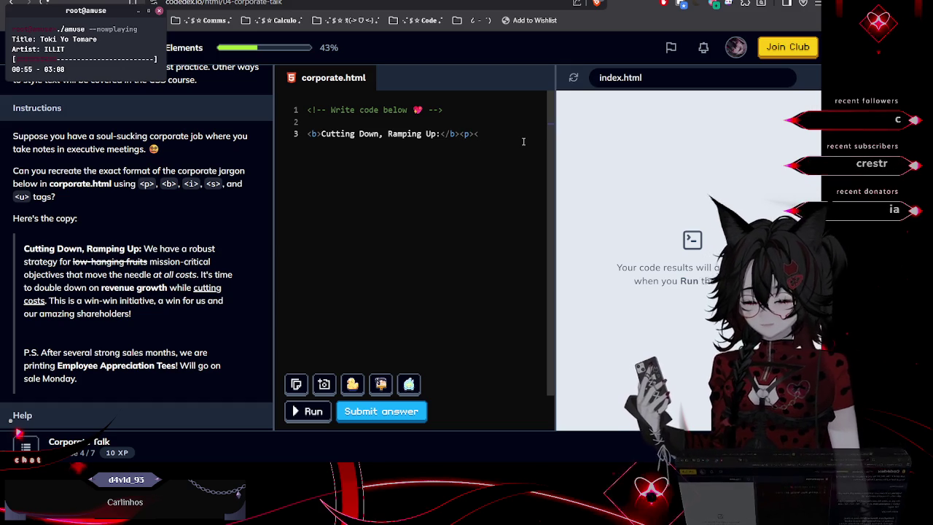
text(/p>)
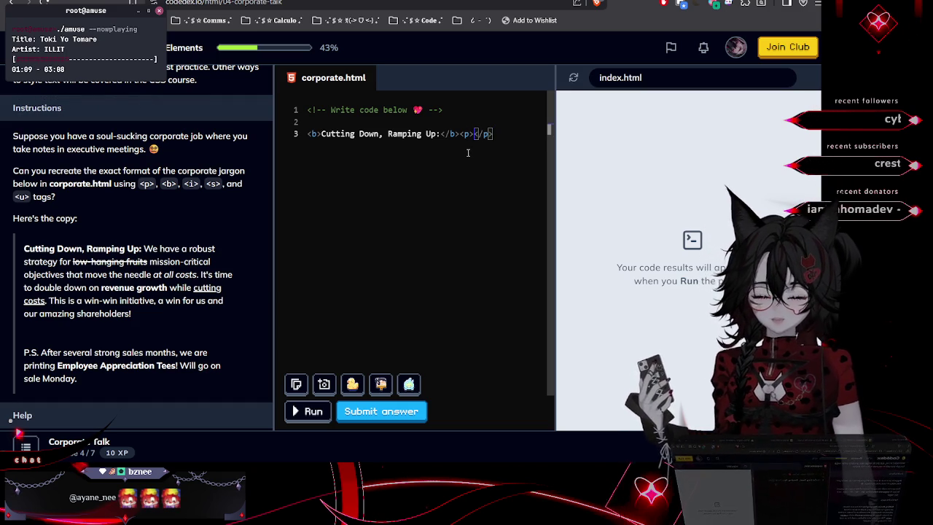
Paste 'We have a robust strategy for' into the paragraph and start line 4
key(ctrl+v)
mouse_move(483, 433)
mouse_down()
mouse_move(533, 443)
mouse_move(485, 371)
mouse_move(483, 334)
mouse_up()
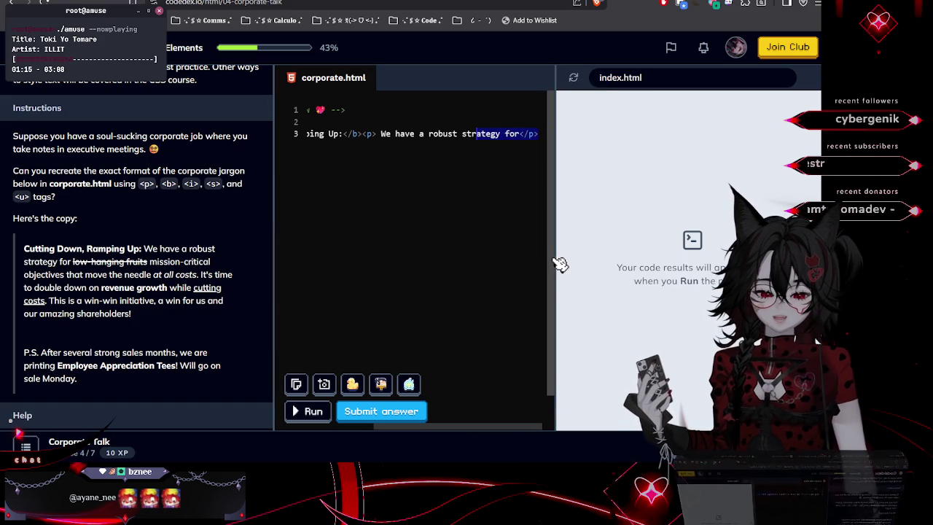
click(520, 133)
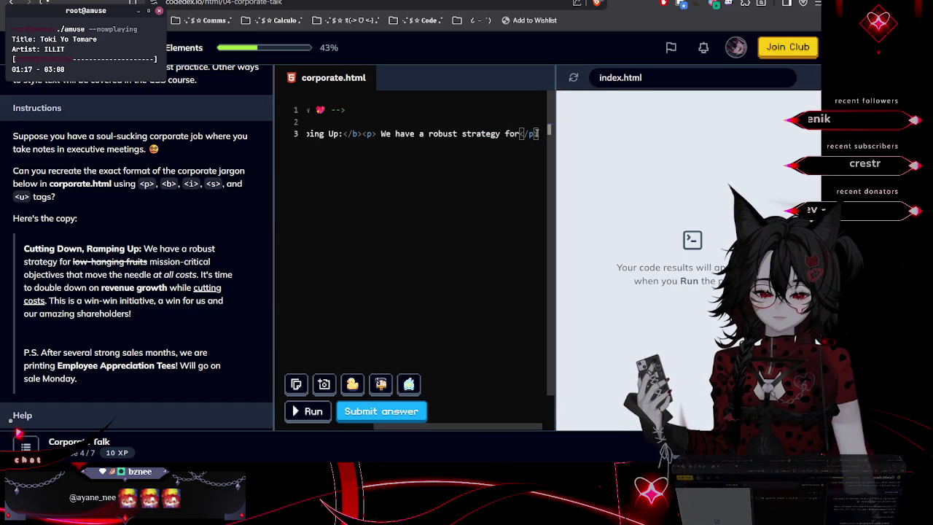
key(Return)
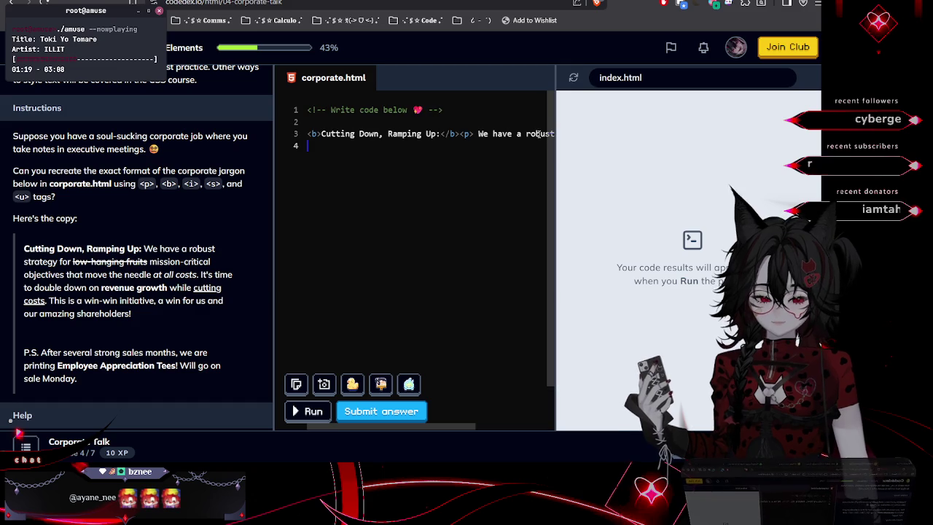
Select the next phrase in the lesson copy and scroll back up the instructions
scroll(202, 202, up, 1)
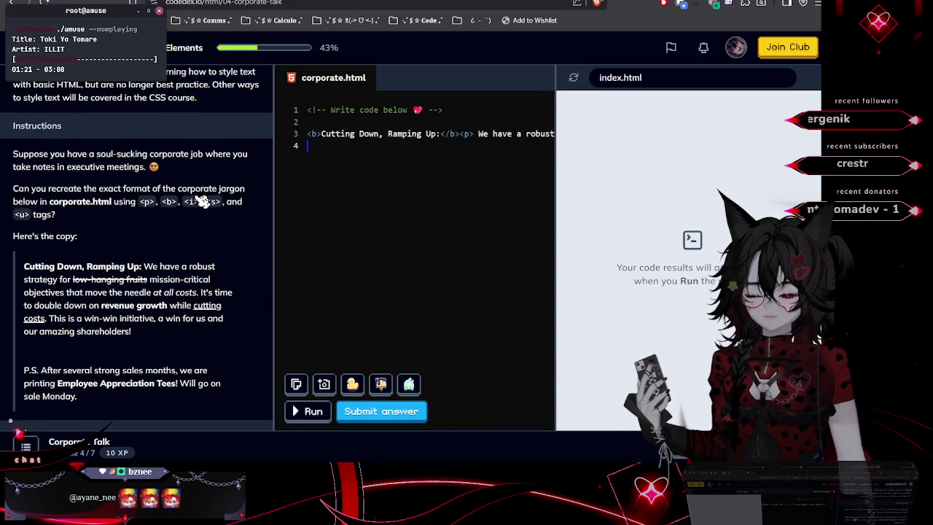
scroll(202, 201, up, 1)
mouse_move(71, 315)
mouse_down()
mouse_move(163, 325)
mouse_move(150, 324)
mouse_up()
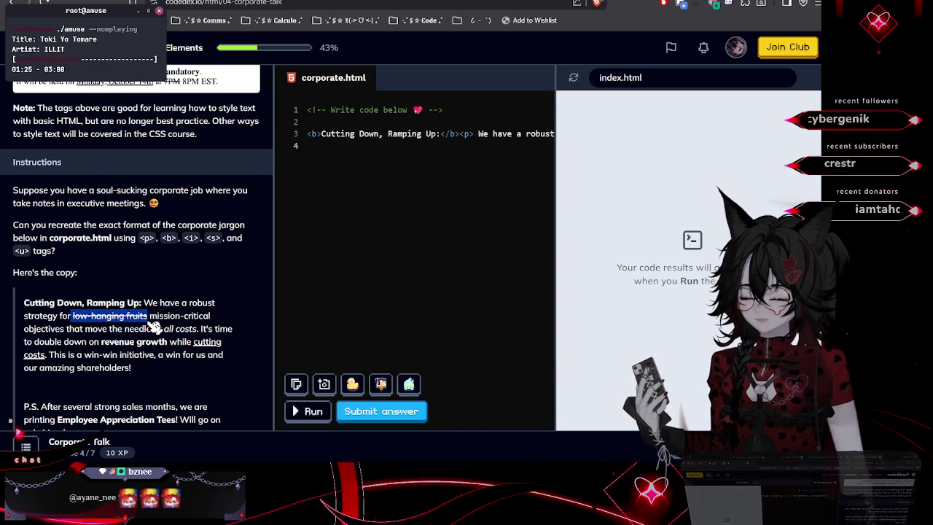
scroll(152, 301, up, 2)
scroll(156, 301, up, 2)
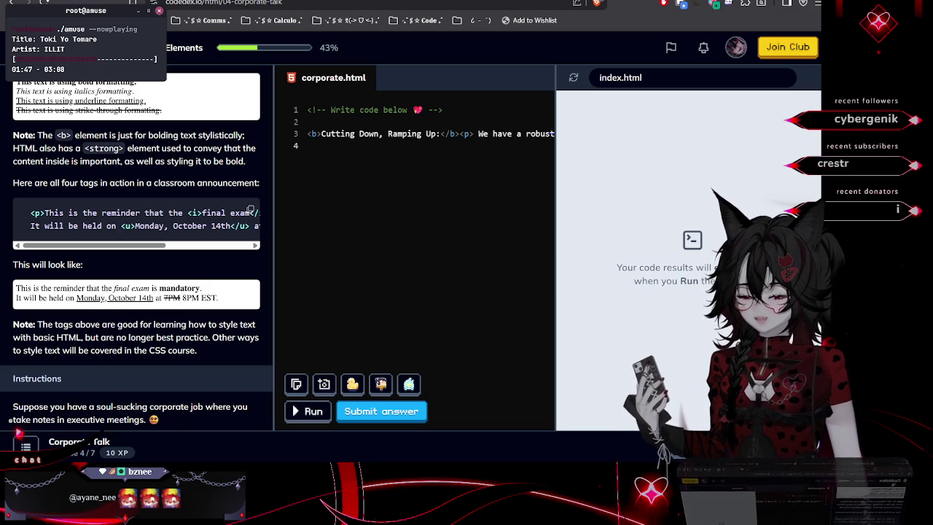
scroll(131, 242, up, 3)
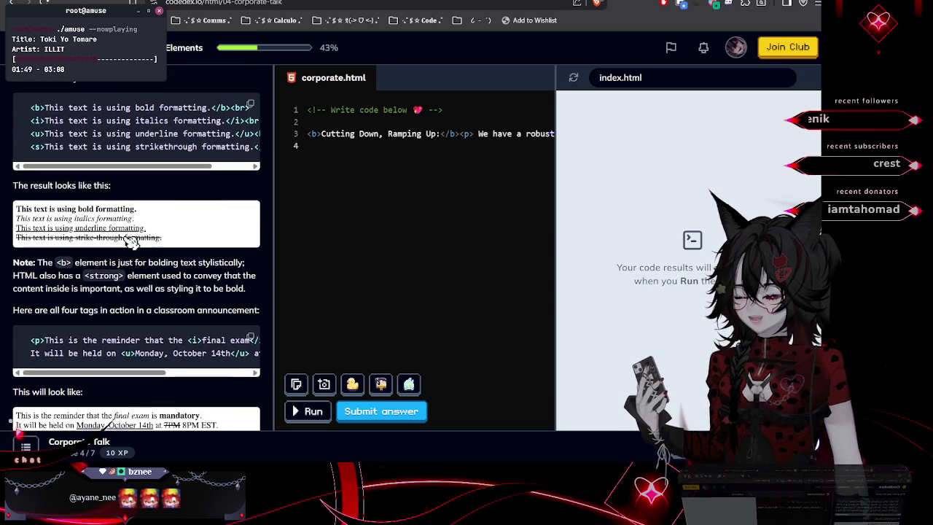
scroll(131, 243, up, 2)
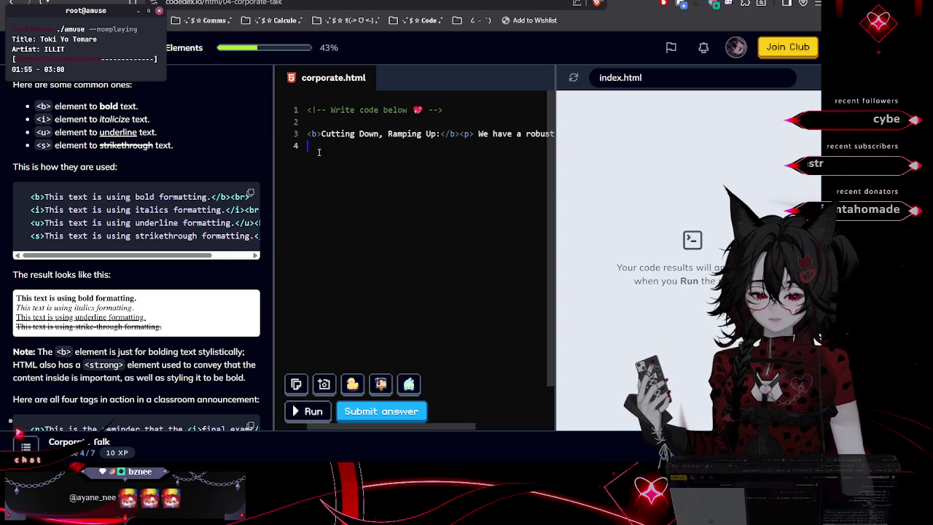
Add a struck-through 'low-hanging fruits' on line 4
text(<)
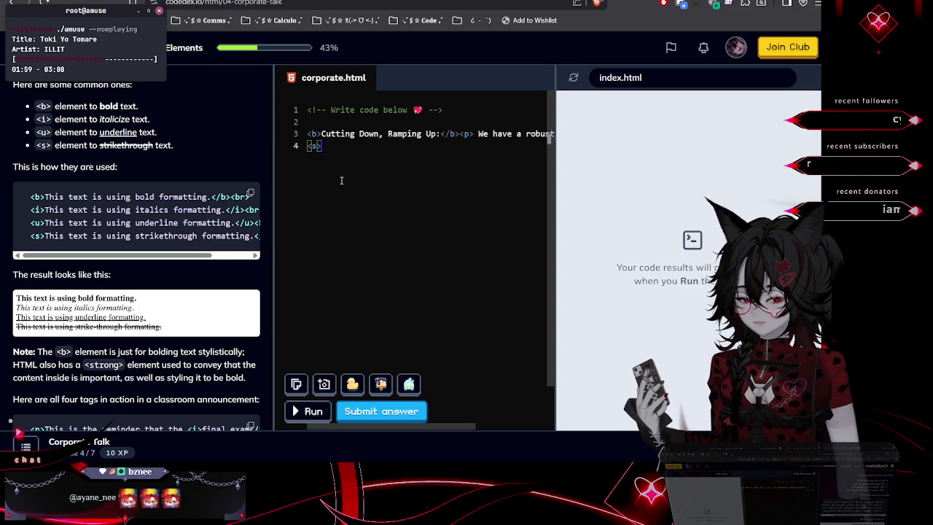
text(/s>)
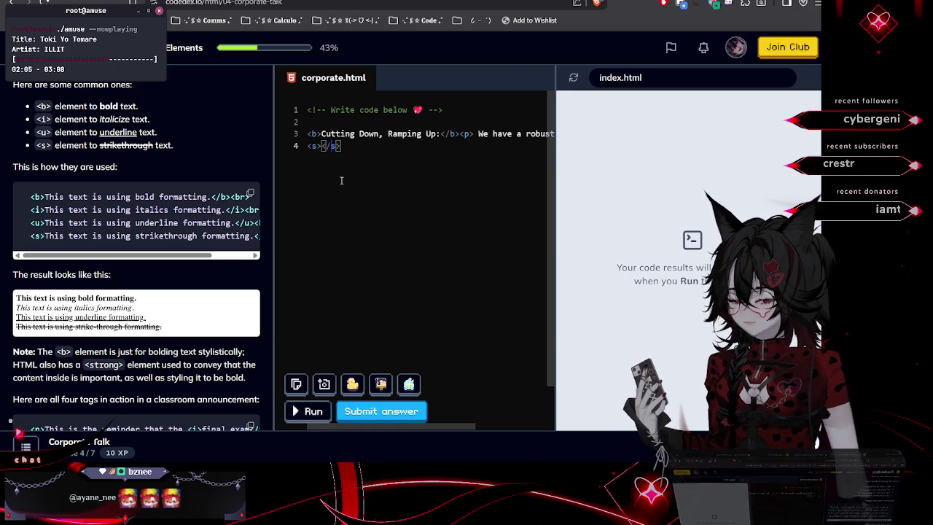
text( low-hanging fruits)
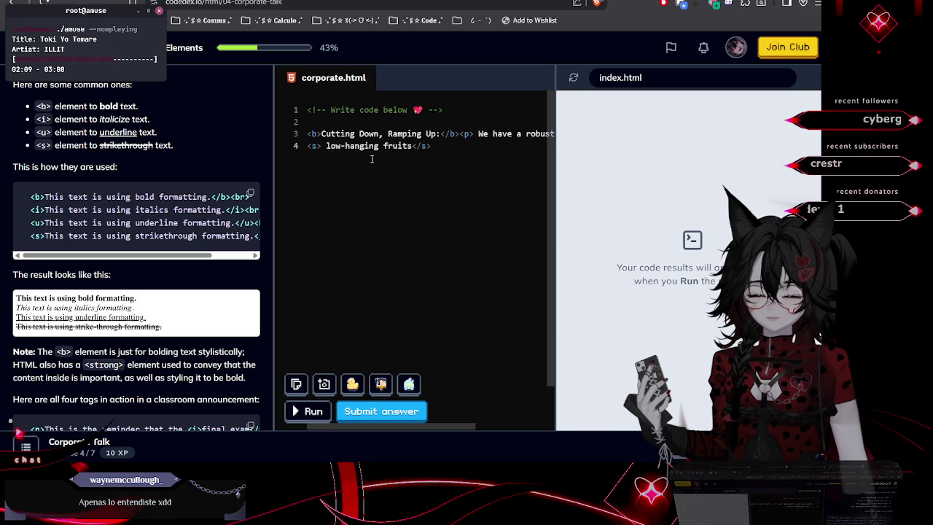
key(BackSpace)
click(406, 167)
Paste the mission-critical objectives phrase into a <p> paragraph and start line 5
scroll(141, 262, down, 10)
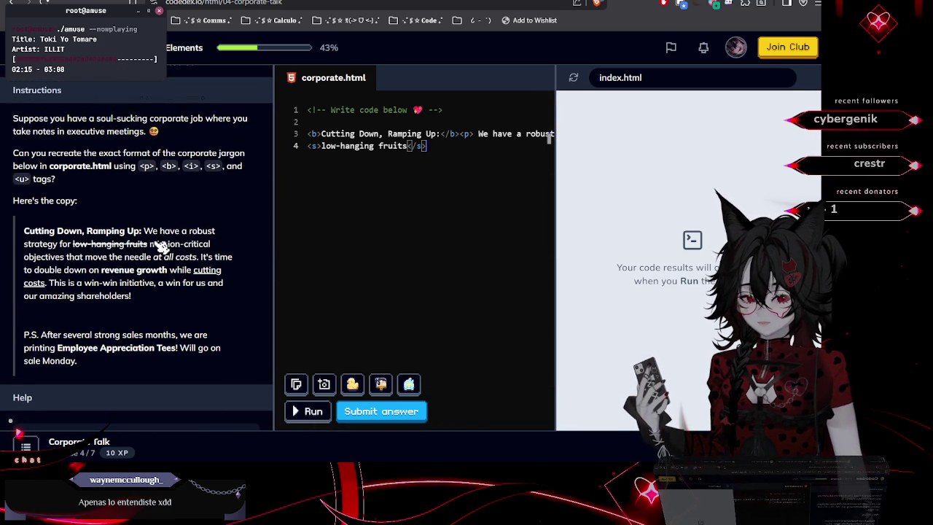
mouse_move(150, 243)
mouse_down()
mouse_move(129, 266)
mouse_move(153, 265)
mouse_up()
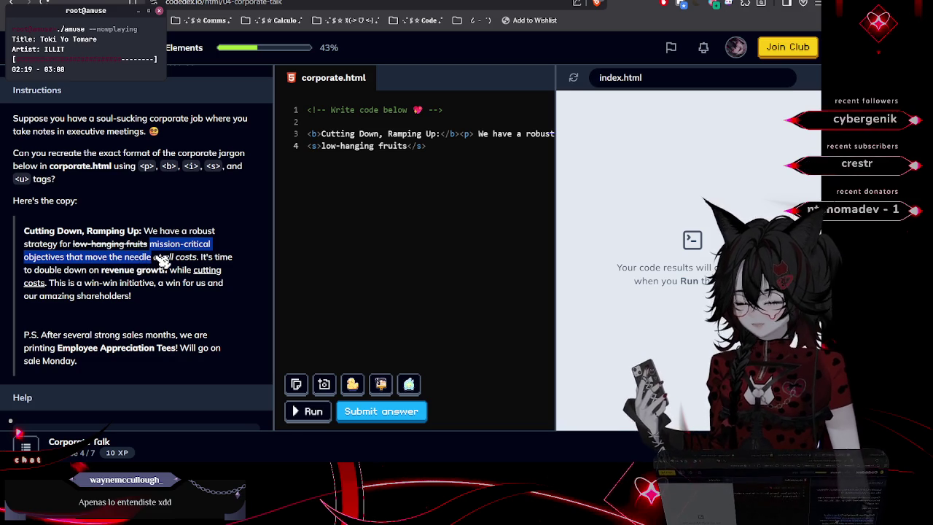
scroll(187, 252, up, 1)
click(427, 146)
text(<)
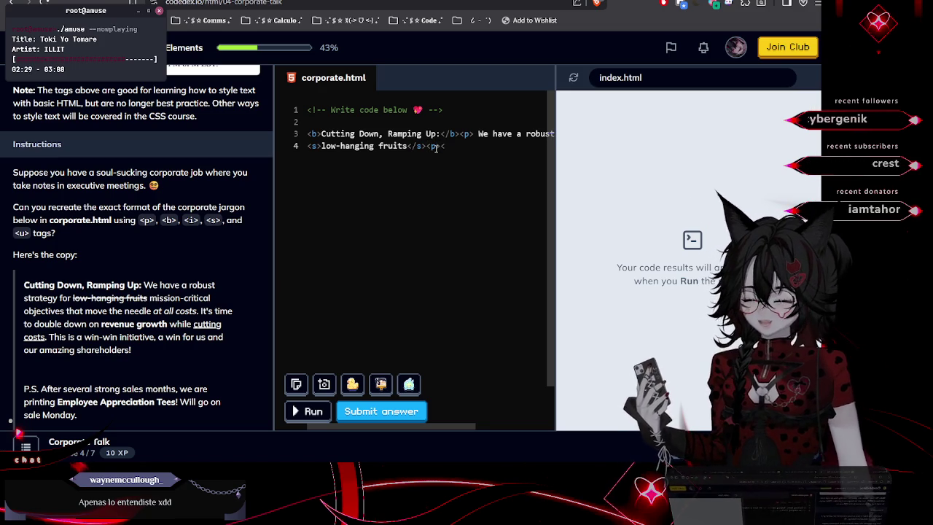
text(/p>)
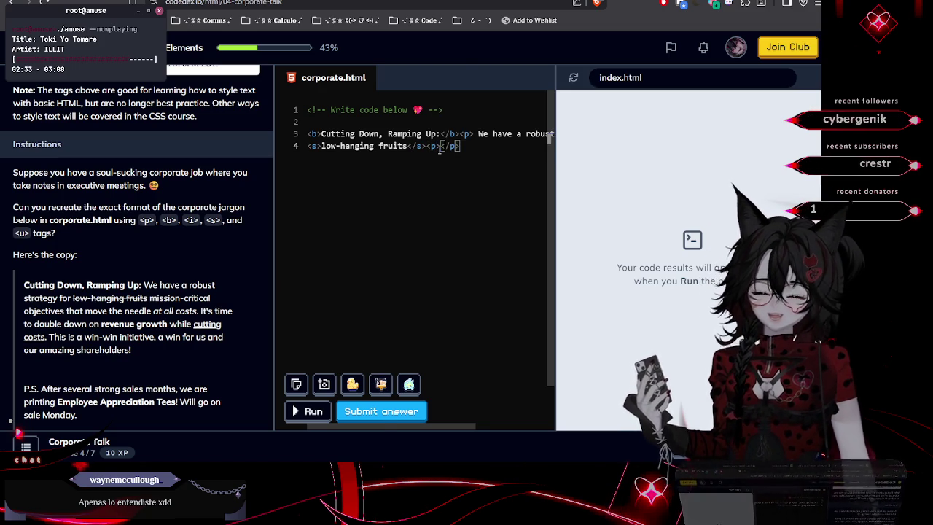
text(mission-critical objectives that move the needle)
drag(453, 433, 510, 429)
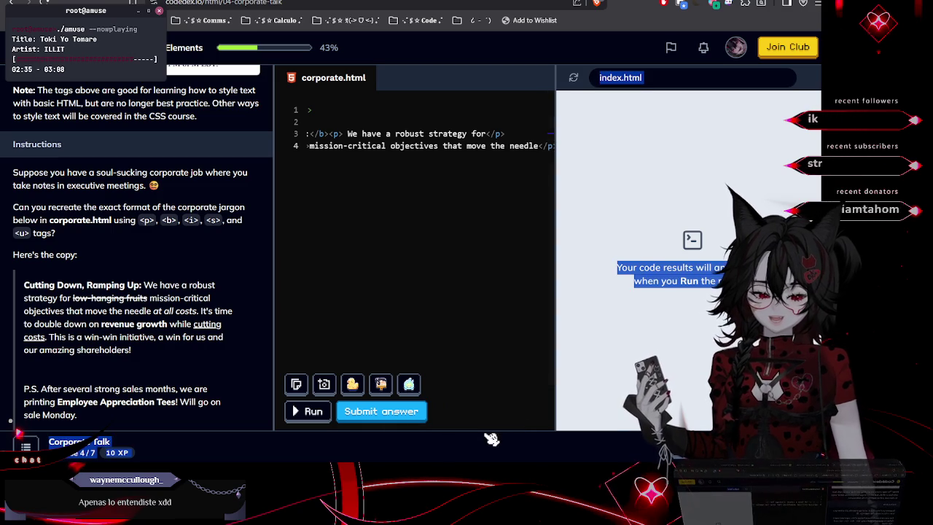
click(491, 439)
shift+click(487, 215)
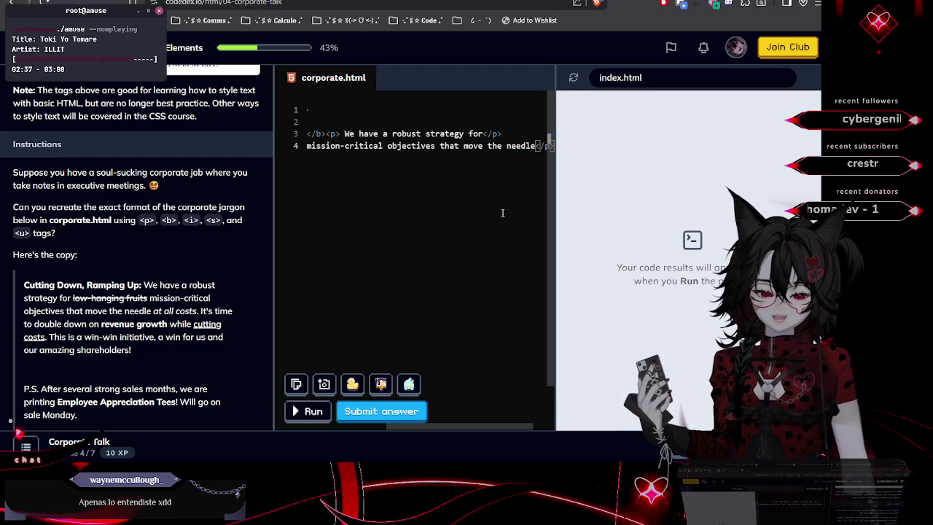
key(End)
key(Return)
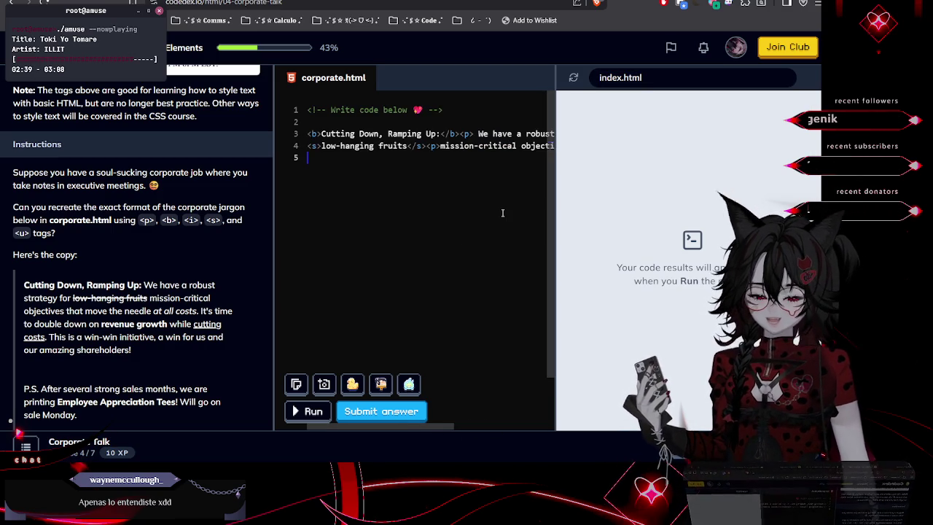
Select the italic phrase 'at all costs' in the lesson copy
scroll(245, 295, down, 3)
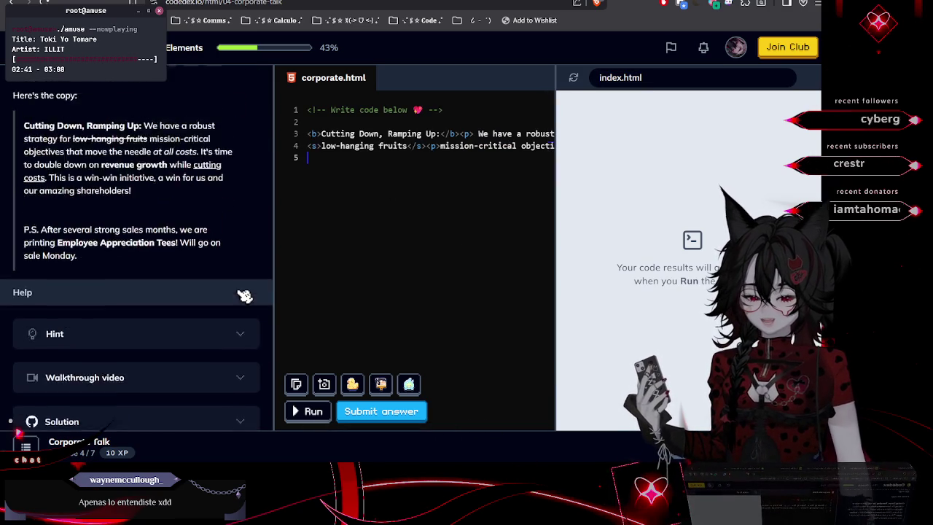
scroll(244, 295, up, 1)
scroll(245, 295, up, 1)
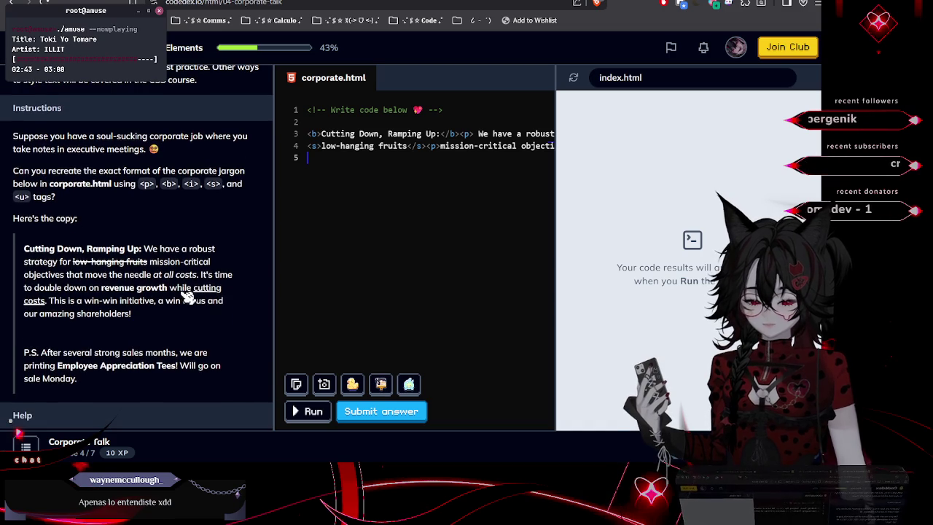
drag(155, 276, 204, 285)
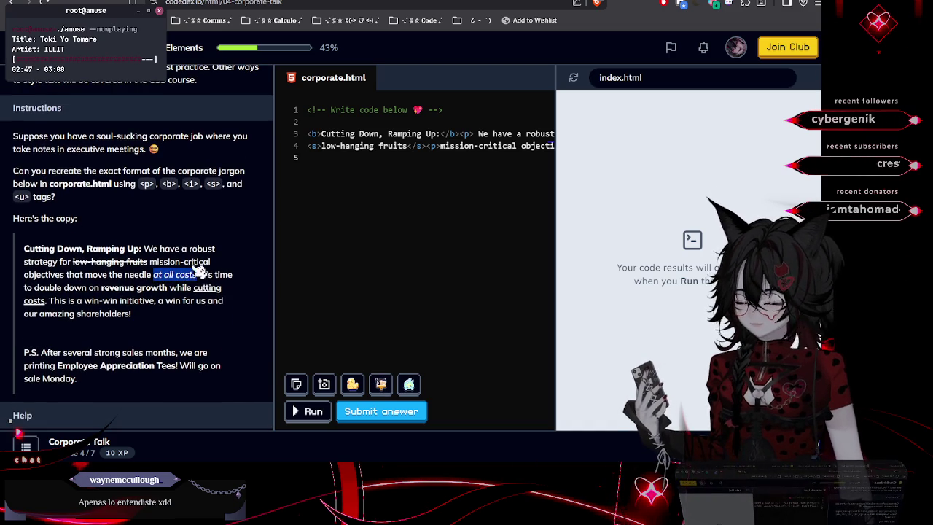
scroll(200, 281, up, 5)
scroll(198, 272, up, 2)
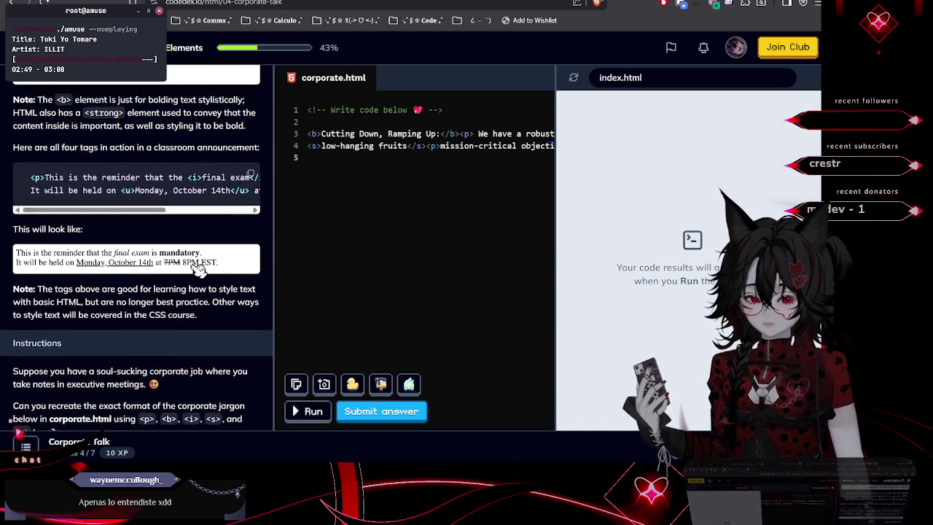
scroll(45, 131, up, 2)
text(<i>)
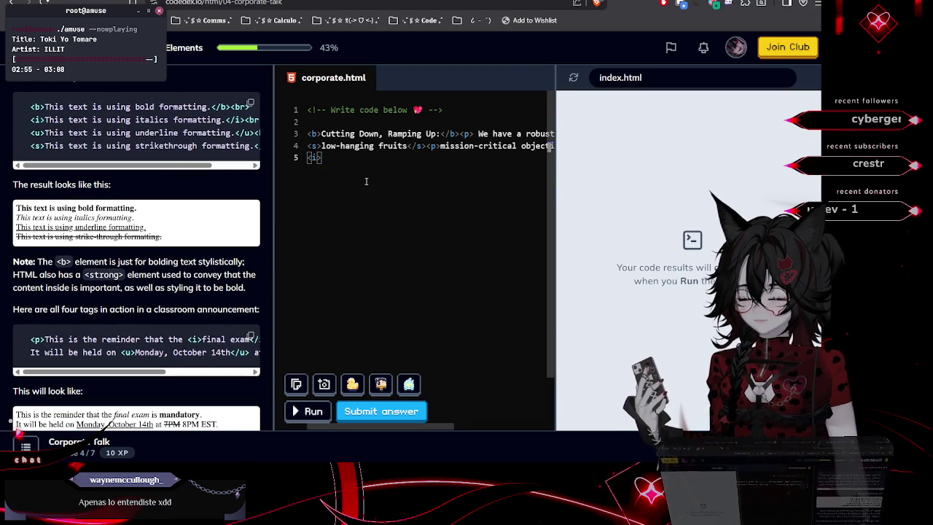
Write italic 'at all costs.' on line 5
text(</i>)
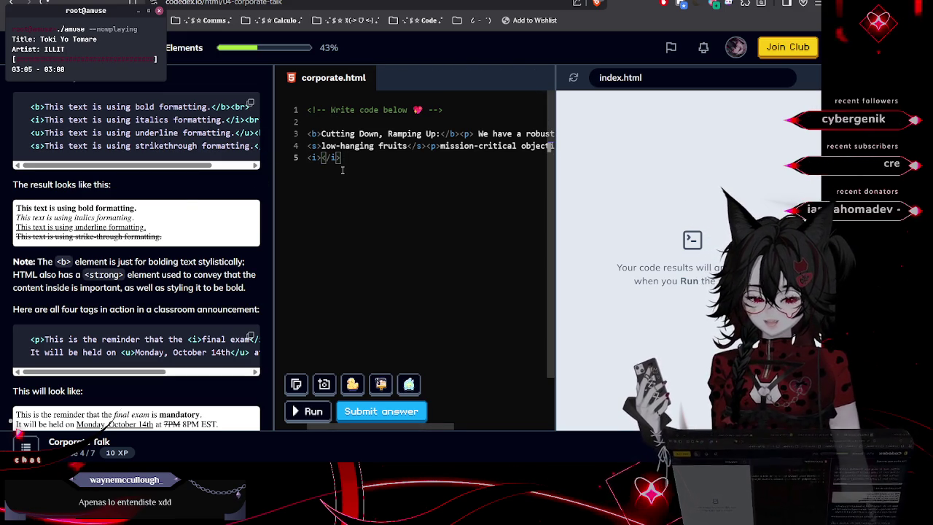
text(at all costs)
scroll(127, 224, down, 8)
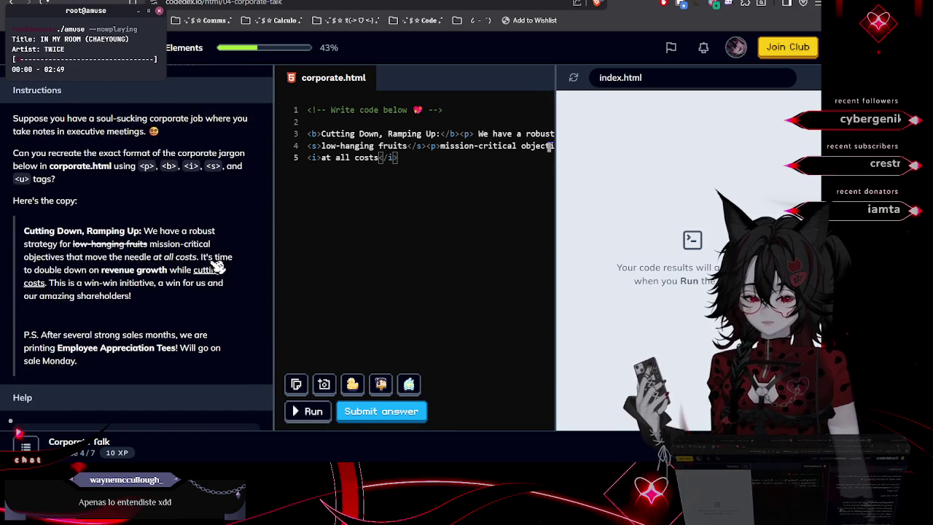
drag(204, 258, 233, 260)
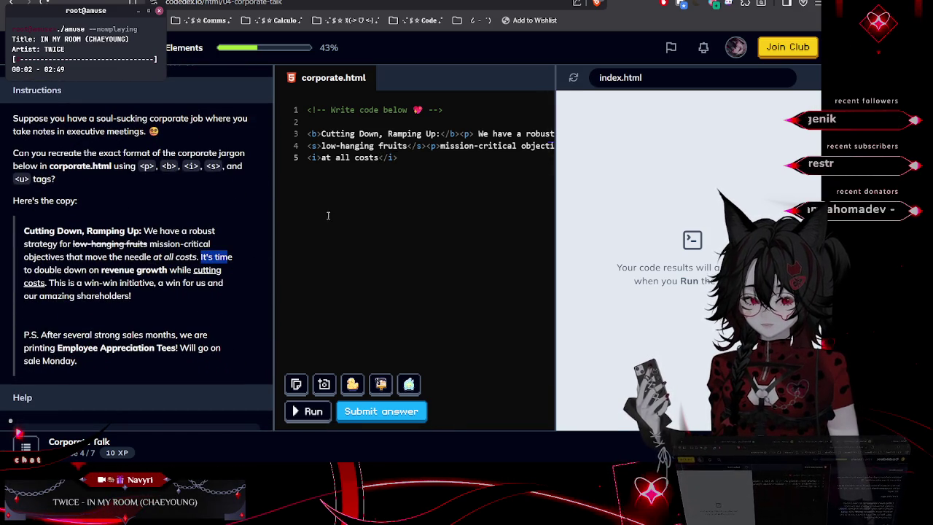
click(382, 181)
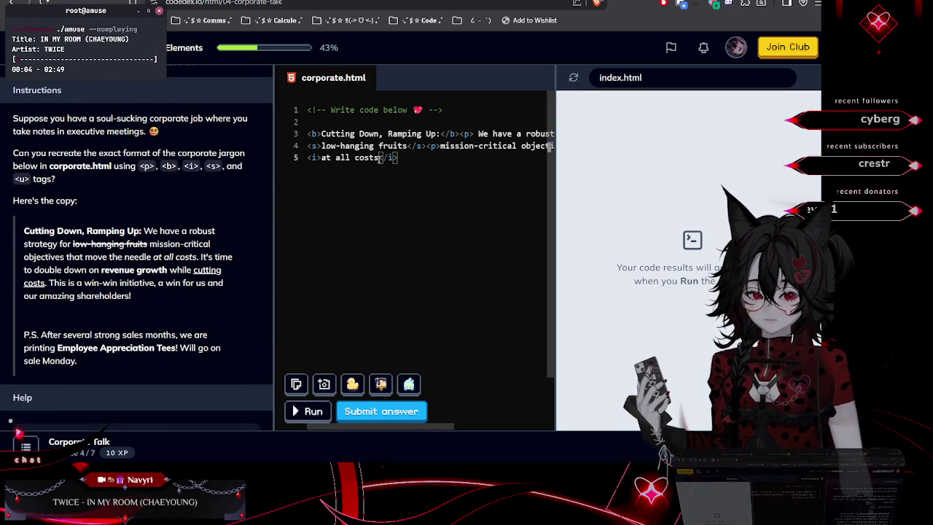
text(.)
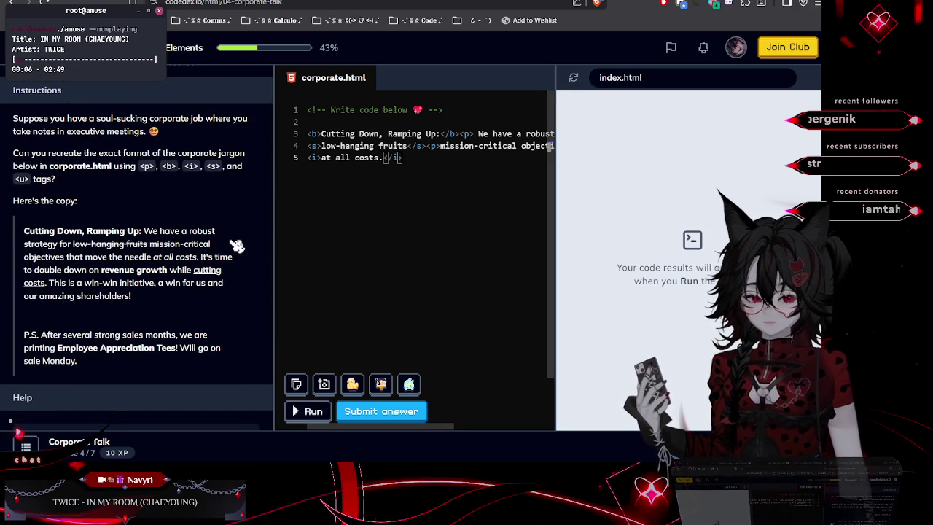
Paste 'It's time to double down on' inside bold tags after the italic text
mouse_move(204, 258)
mouse_down()
mouse_move(174, 280)
mouse_move(104, 276)
mouse_up()
key(ctrl+c)
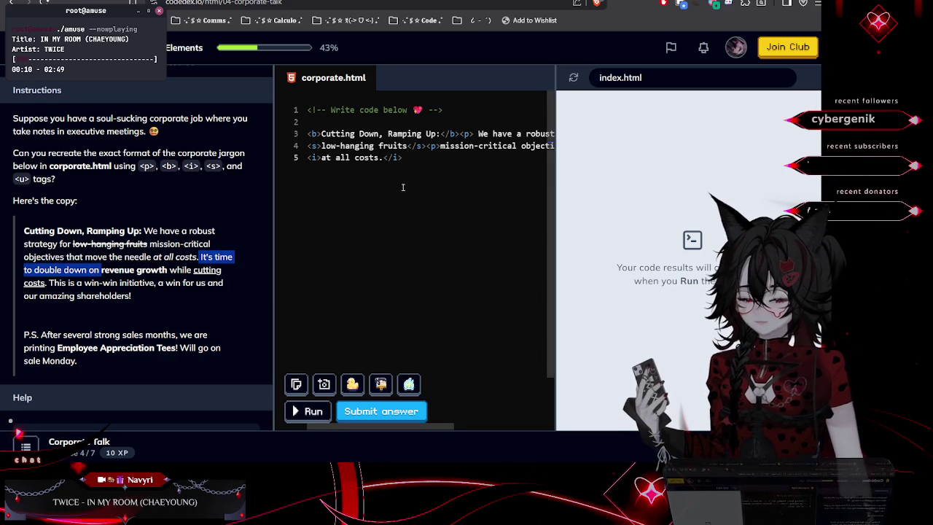
click(419, 159)
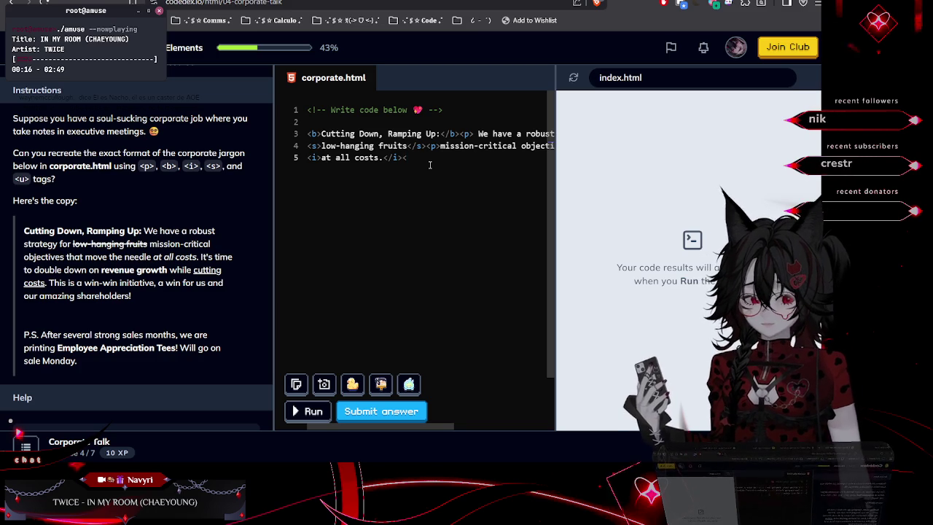
text(<b>)
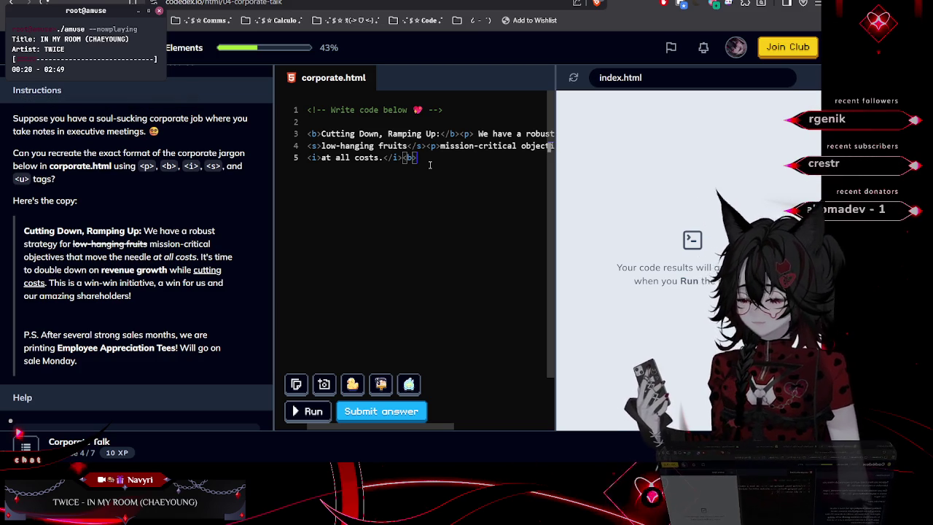
text(</b>)
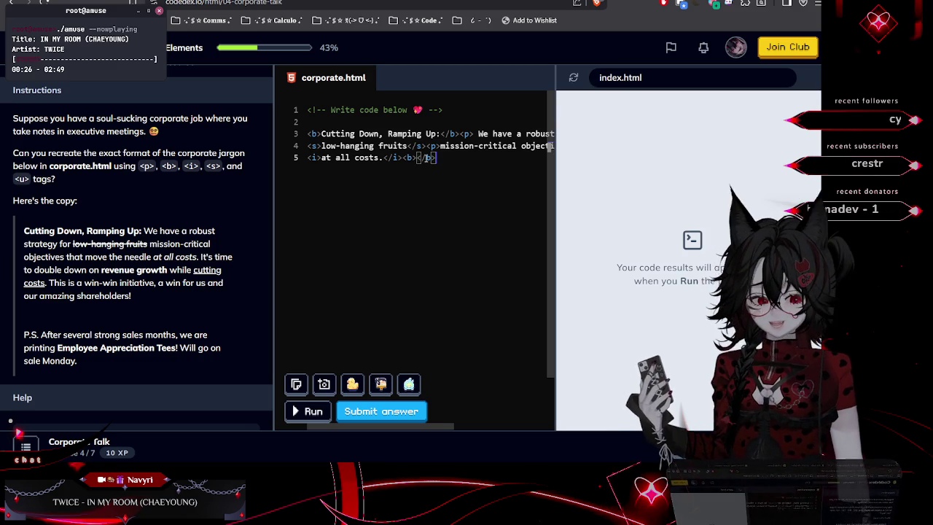
key(ctrl+v)
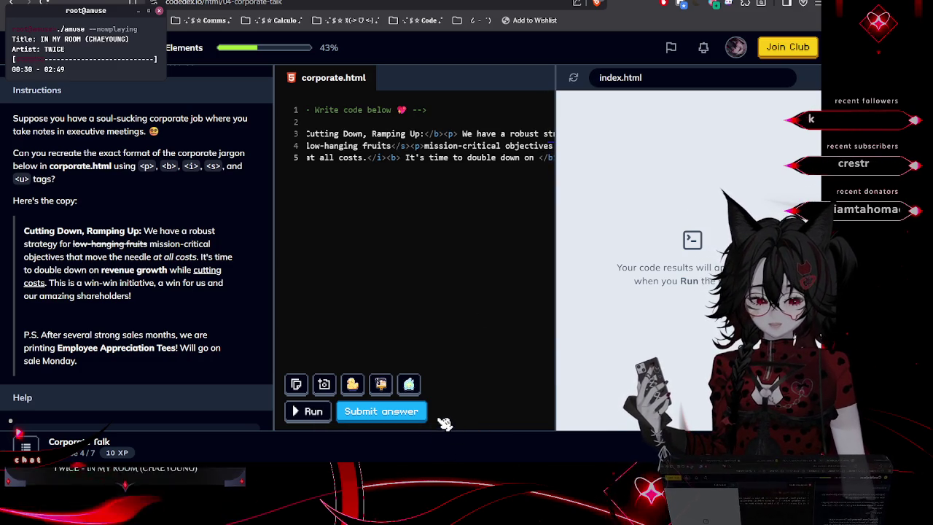
drag(454, 431, 463, 425)
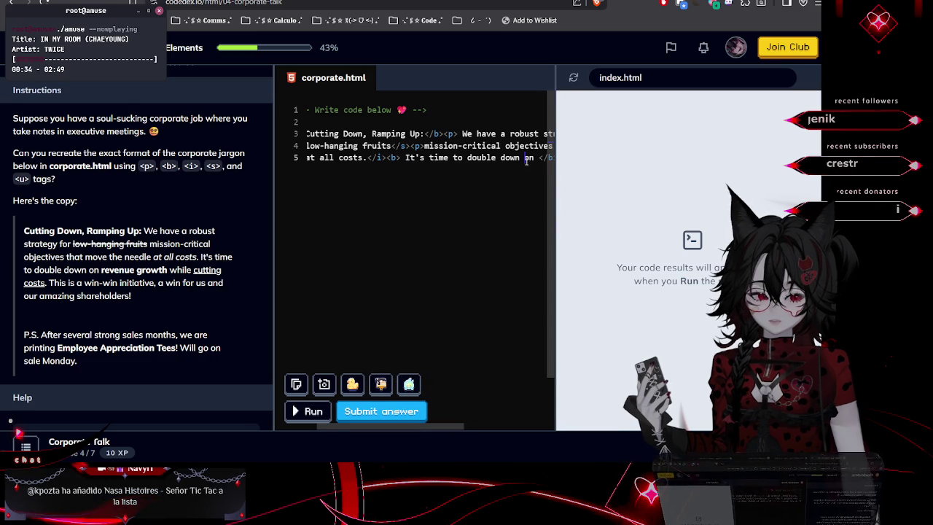
key(Right)
key(Right)
key(Right)
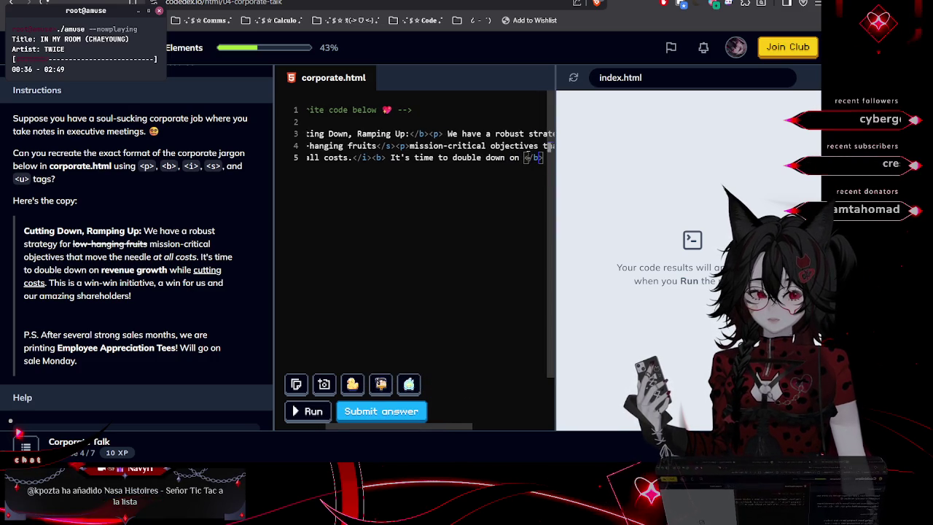
key(Return)
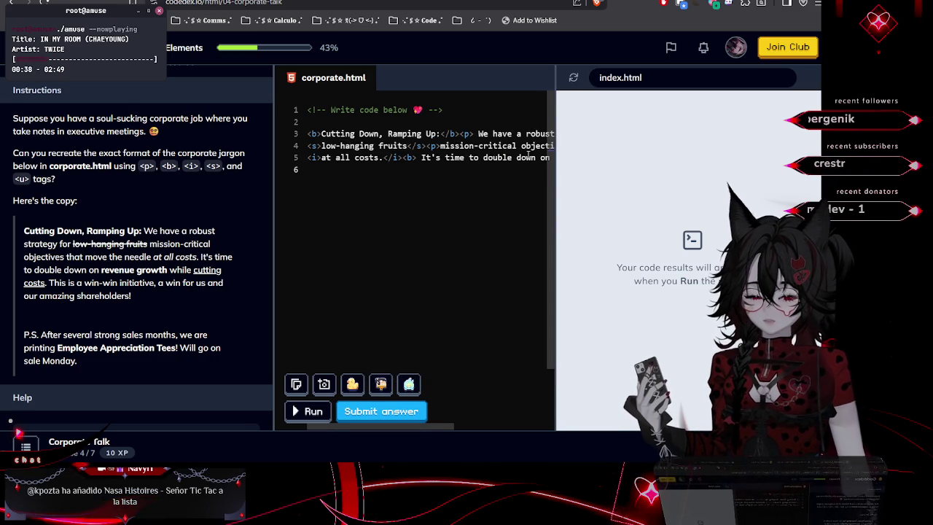
Add a <p>while</p> paragraph at the end of line 5 and start a new line
double_click(179, 271)
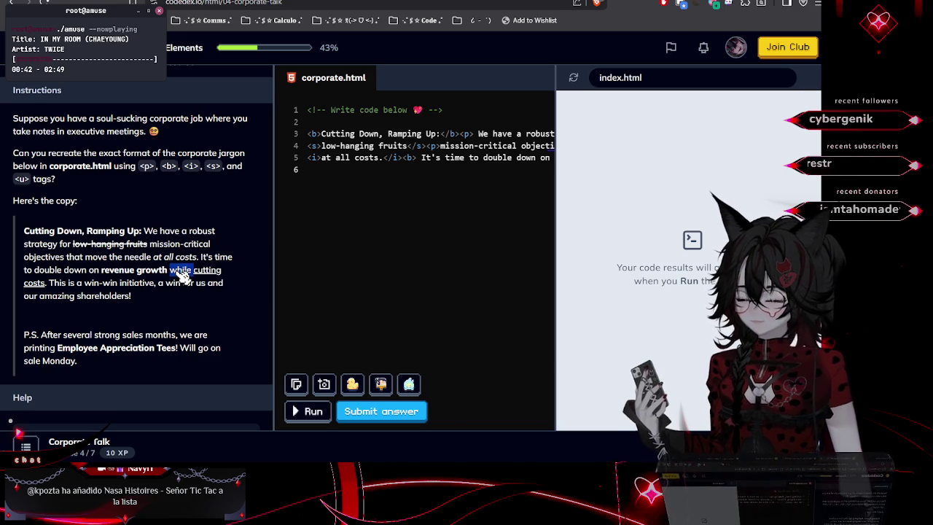
click(182, 274)
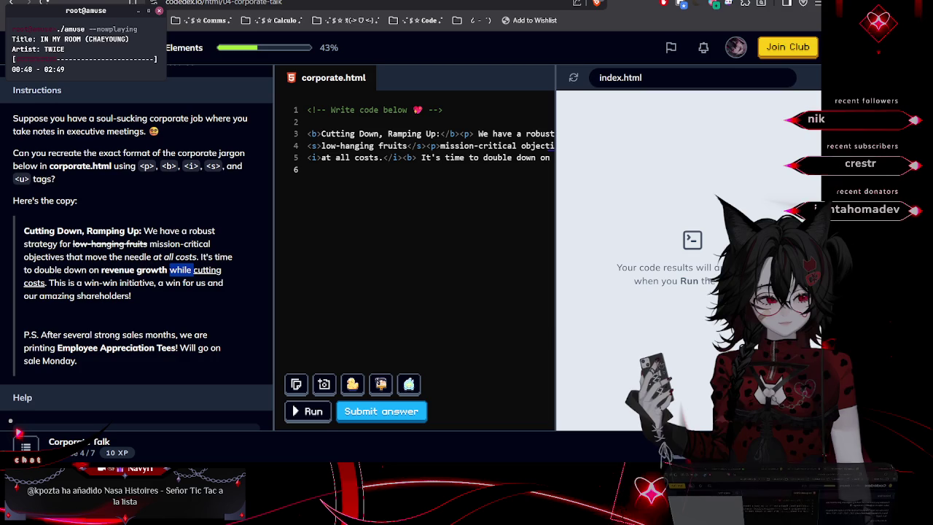
key(alt+Tab)
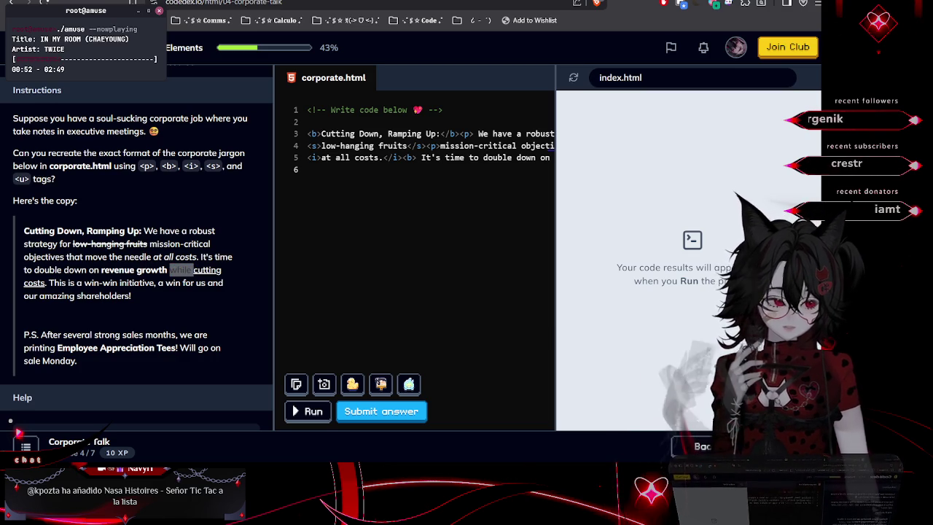
click(328, 169)
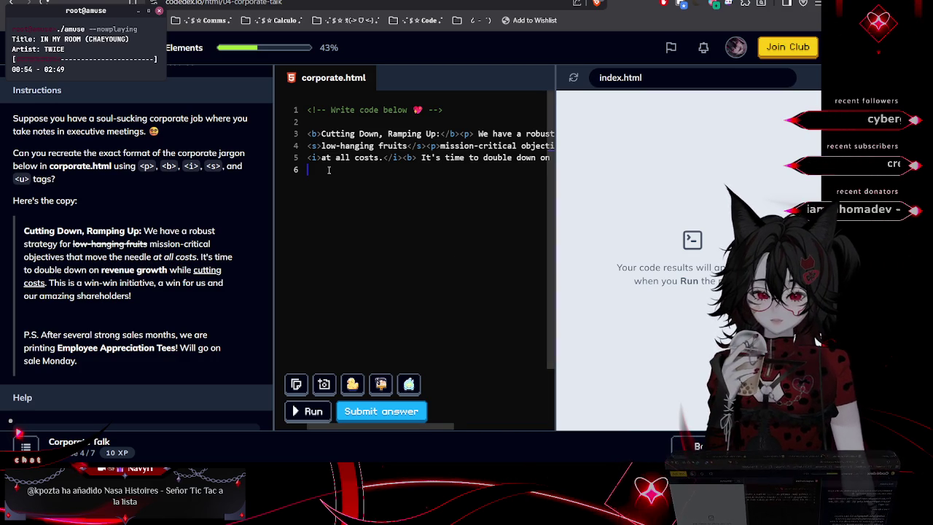
key(BackSpace)
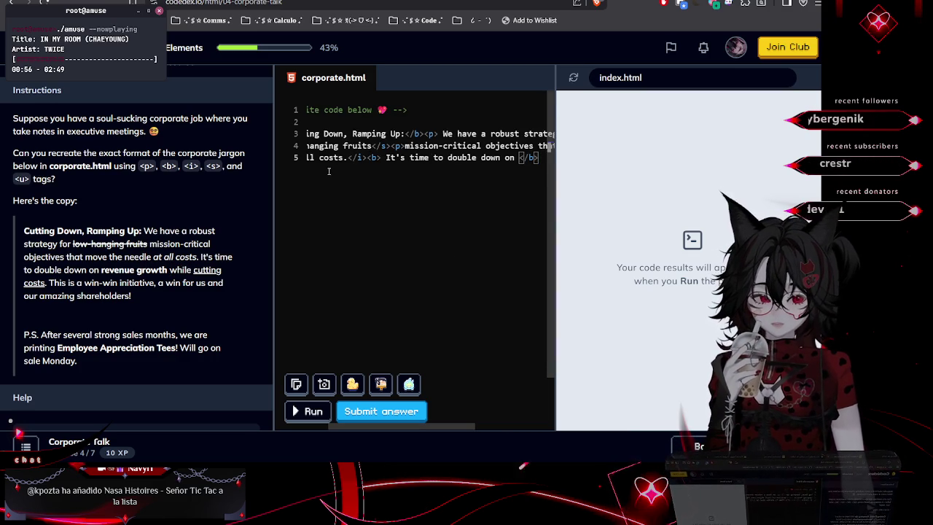
text(<p)
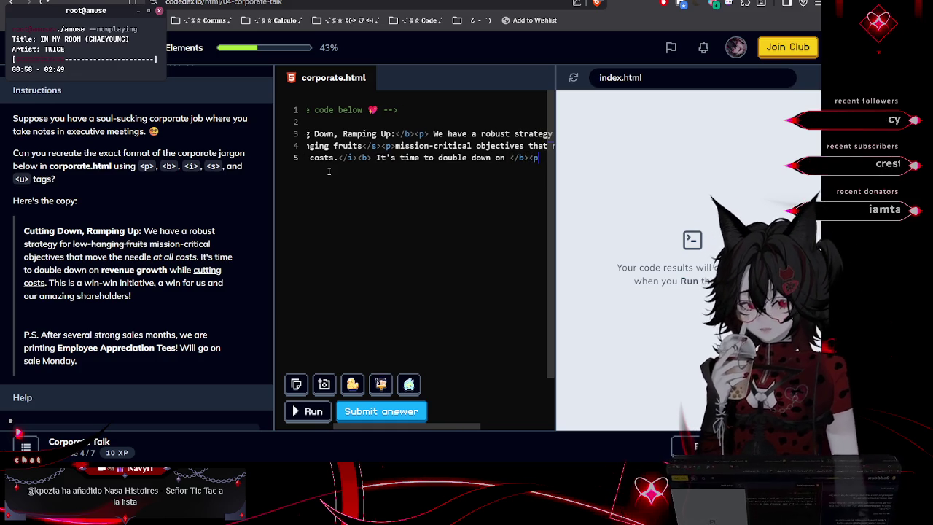
text(></p>)
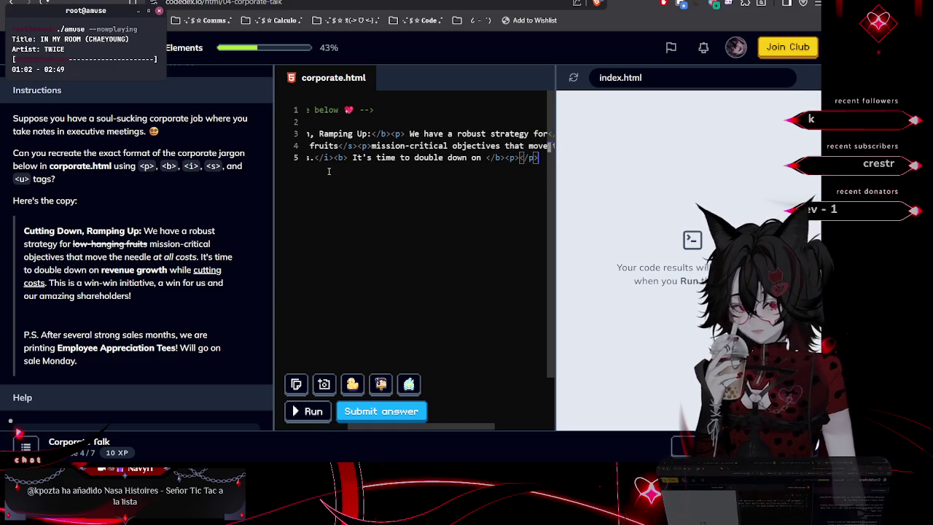
click(517, 158)
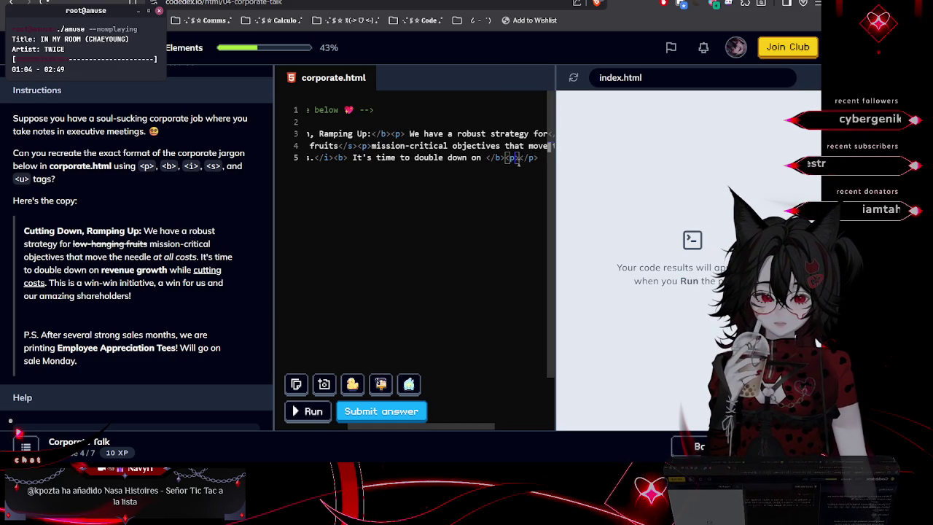
text(while)
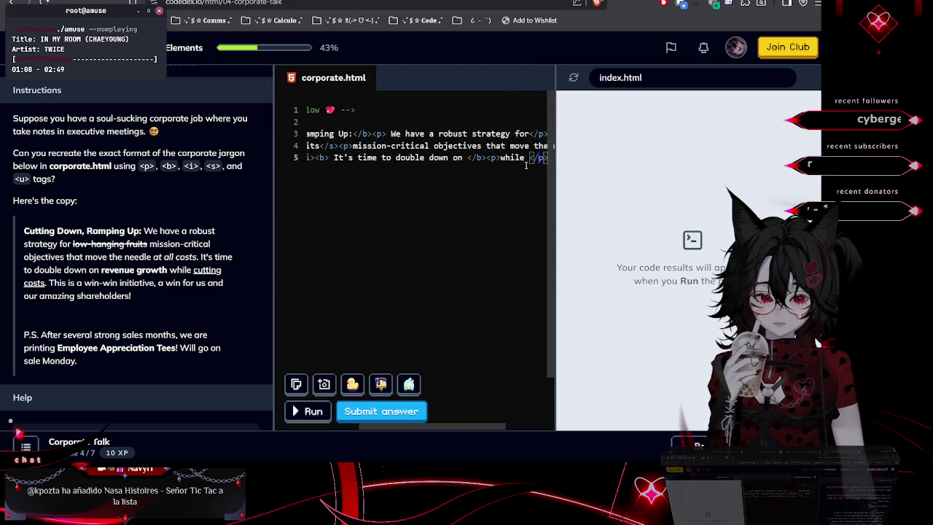
key(Return)
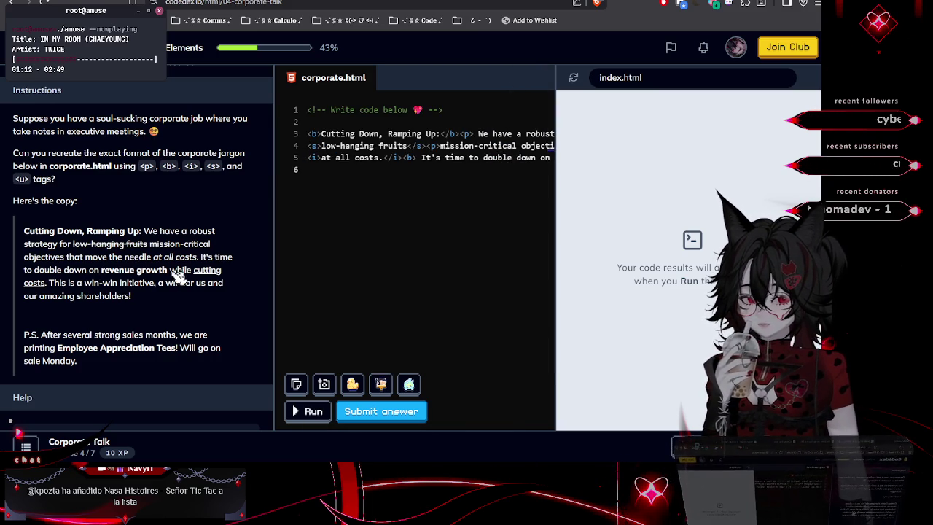
Select 'cutting costs' in the lesson copy
mouse_move(194, 270)
mouse_down()
mouse_move(54, 295)
mouse_move(46, 286)
mouse_up()
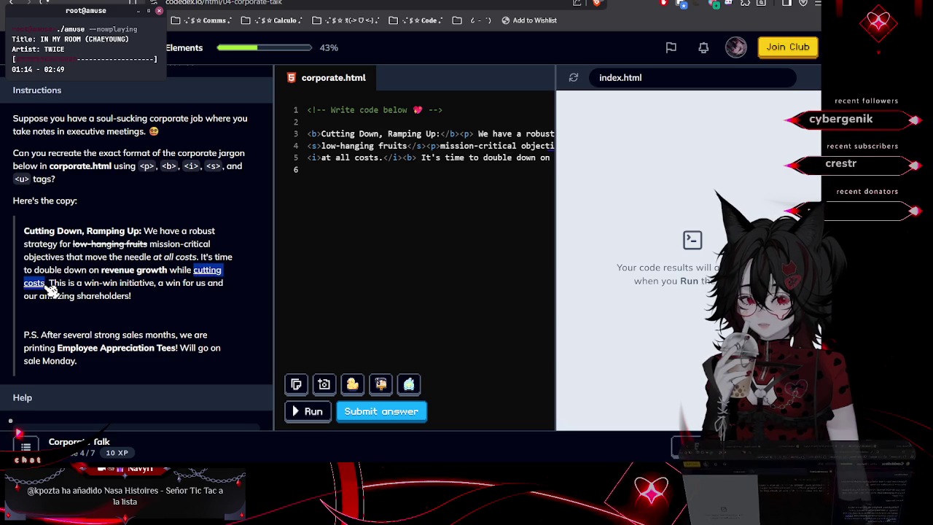
scroll(97, 262, up, 5)
scroll(97, 262, up, 3)
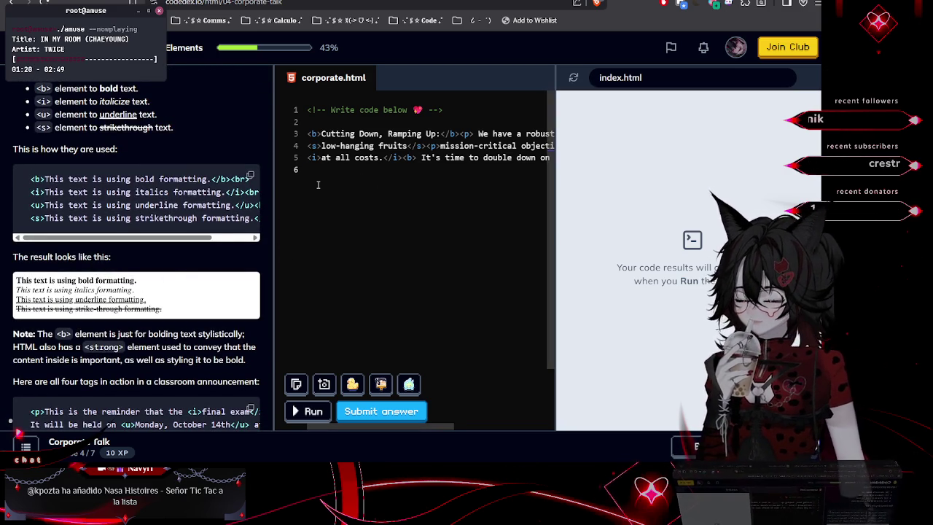
Put 'cutting costs.' inside <u></u> underline tags on line 6
text(<)
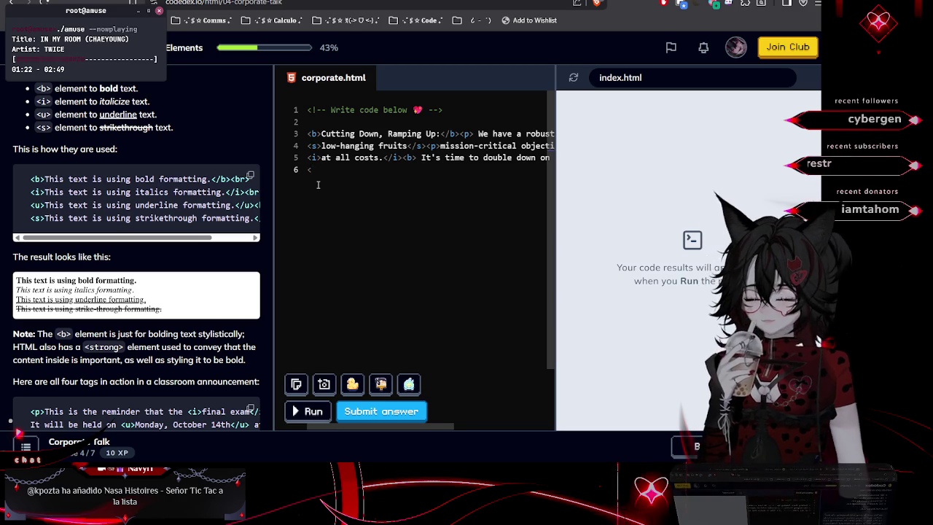
text(u><)
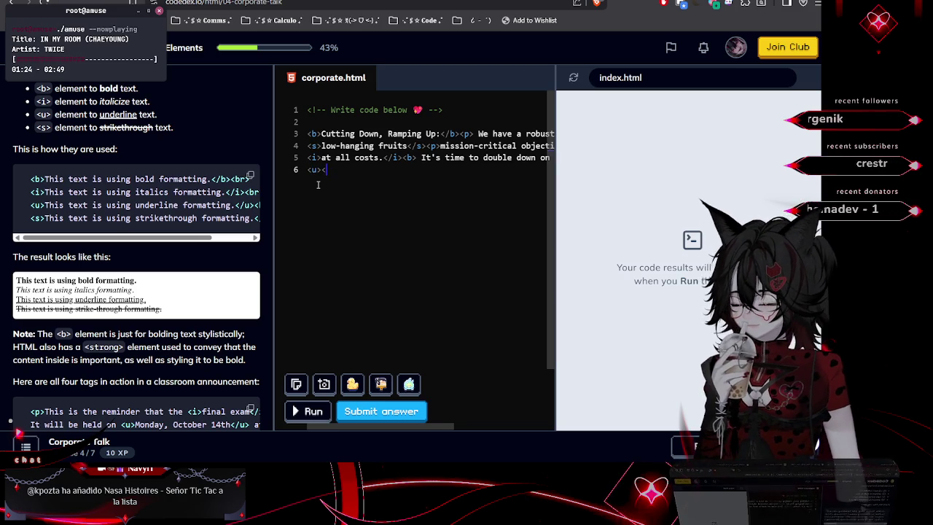
text(/u>)
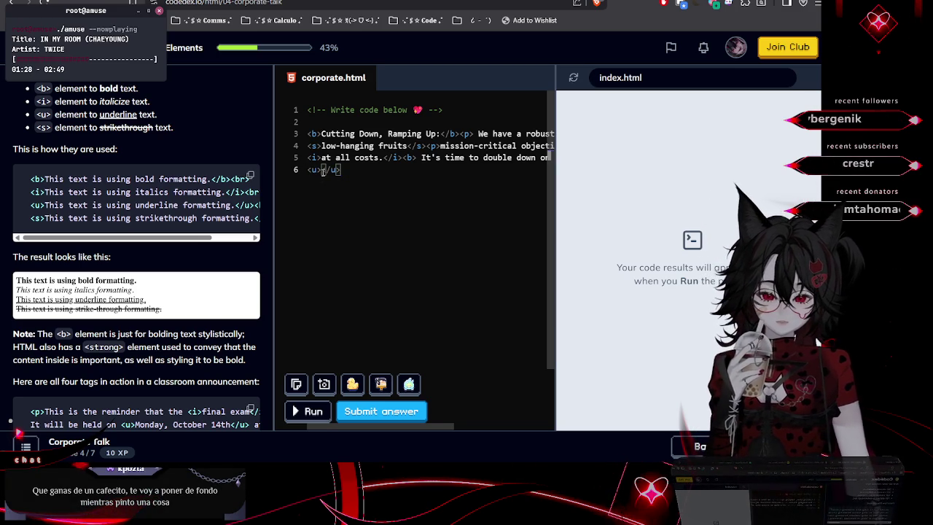
key(alt+shift+l)
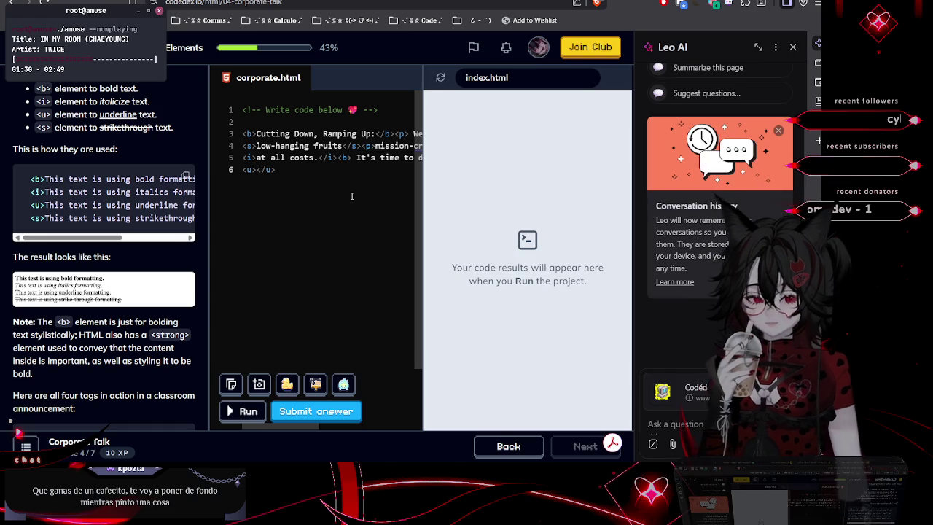
key(alt+shift+l)
key(super+v)
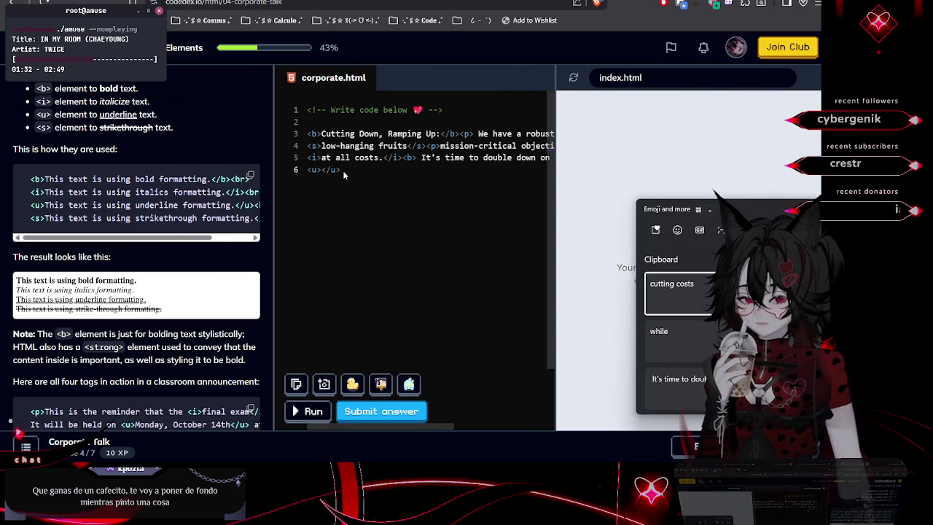
click(323, 169)
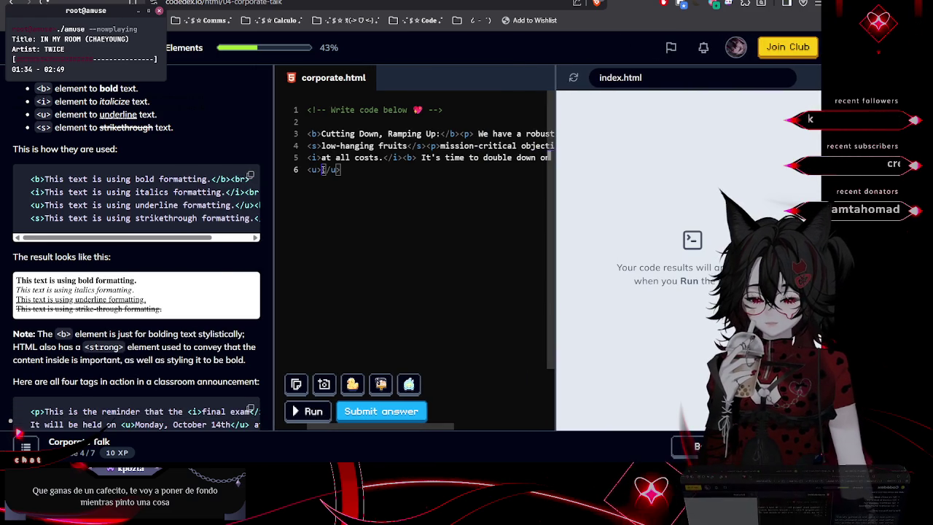
key(super)
key(super)
text(cutting costs)
scroll(188, 261, down, 5)
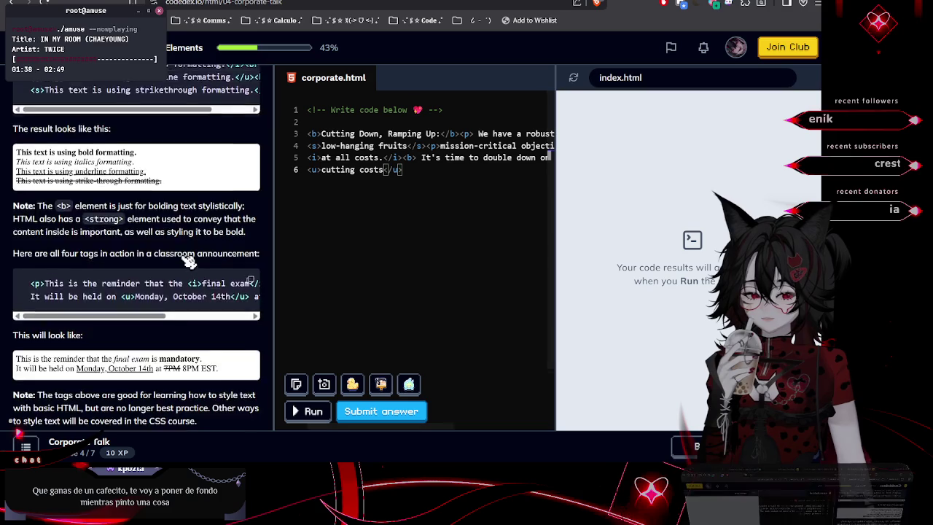
scroll(188, 261, down, 3)
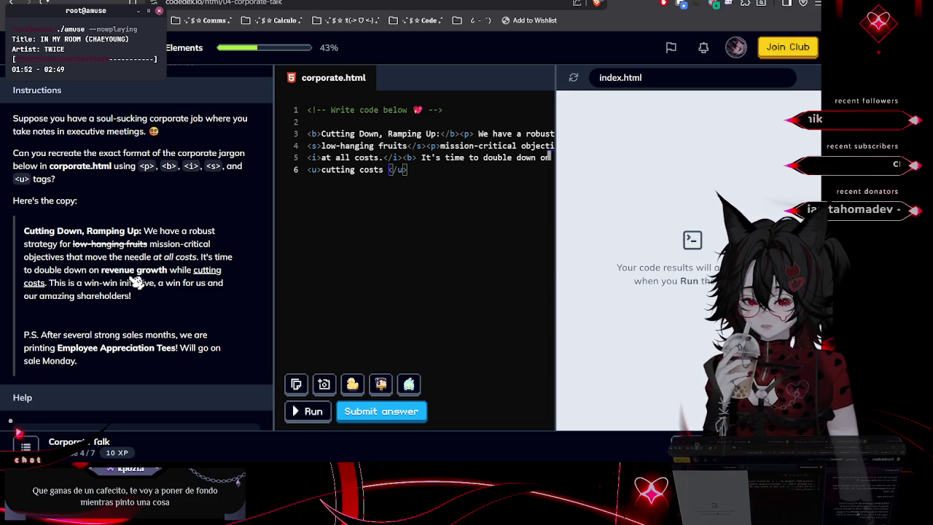
click(384, 169)
text(.)
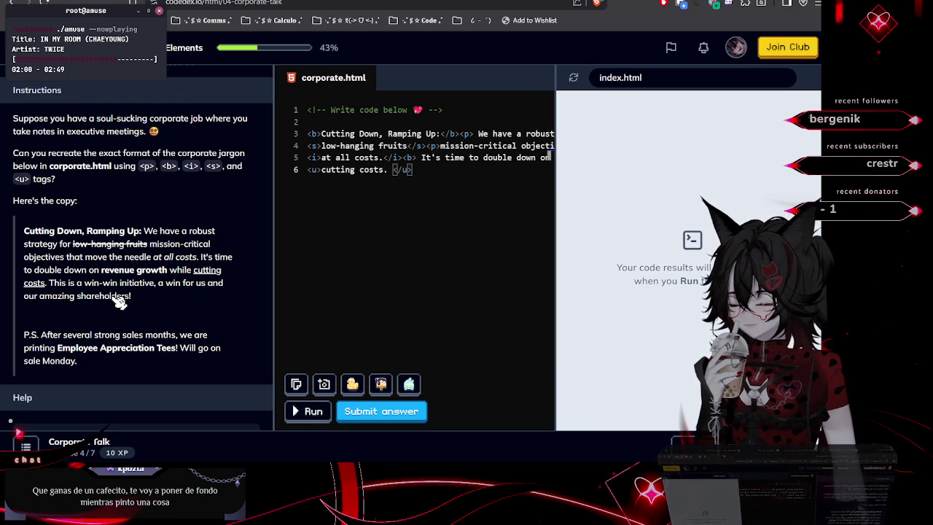
Select the win-win initiative sentence and begin a <p> tag after the underline
drag(50, 284, 158, 305)
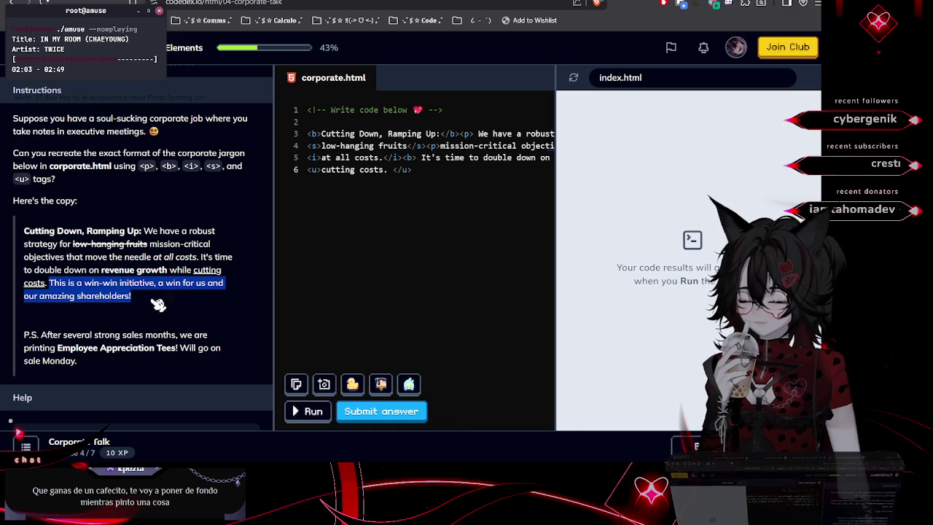
click(426, 175)
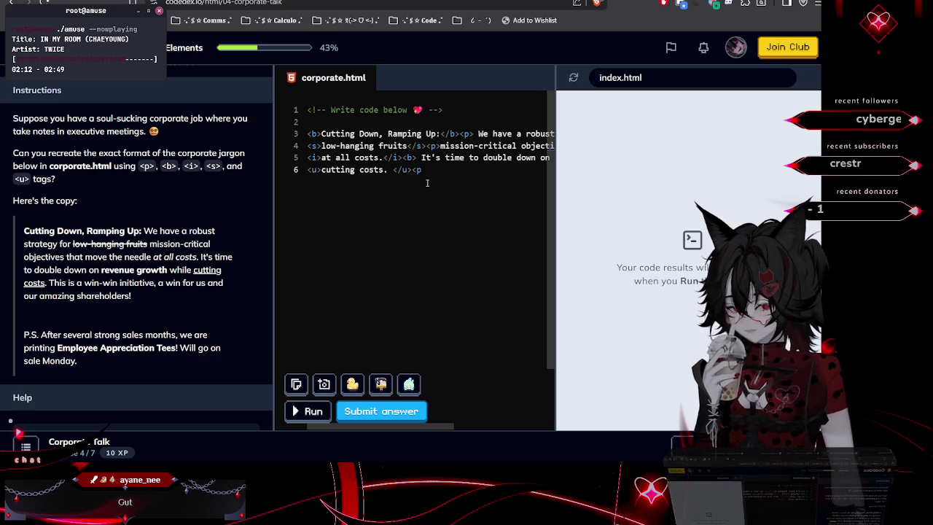
text(<p></)
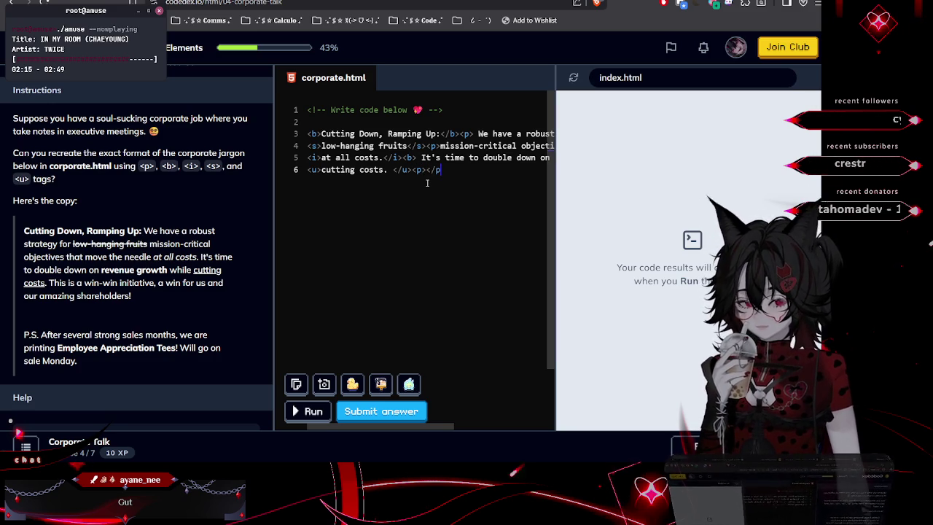
text(p>)
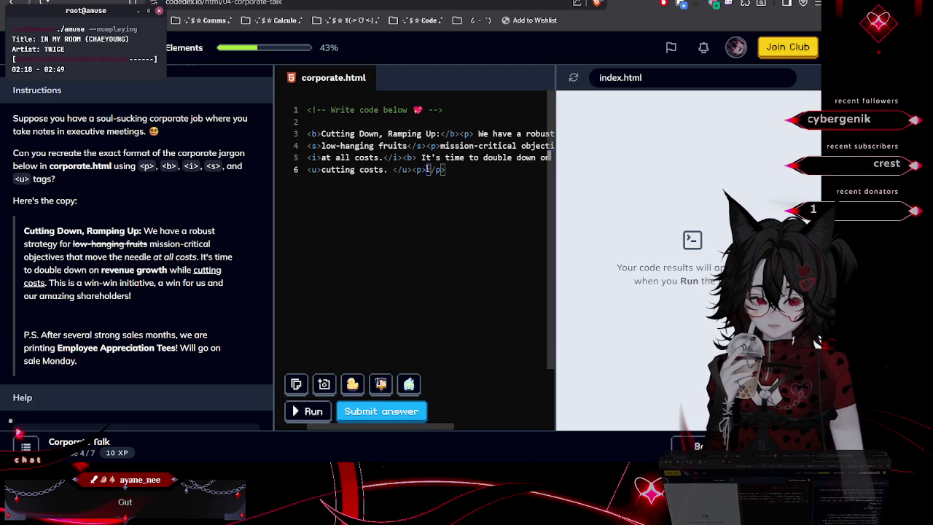
Paste the win-win shareholders sentence and add <br></br> on line 7
key(ctrl+v)
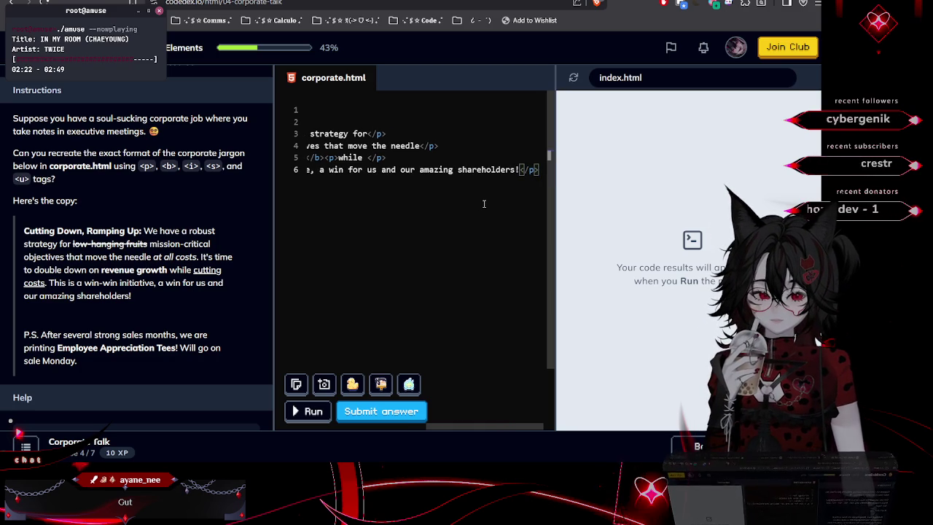
key(Return)
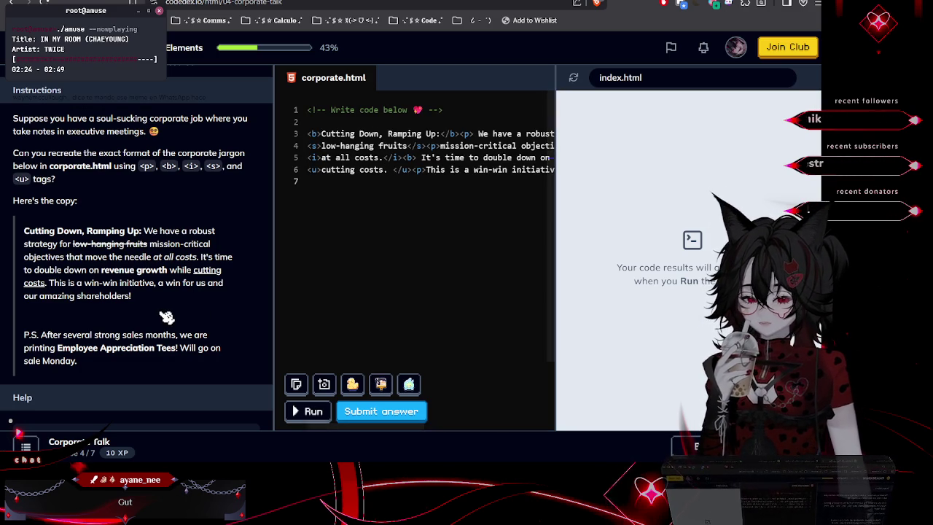
text(<br><b)
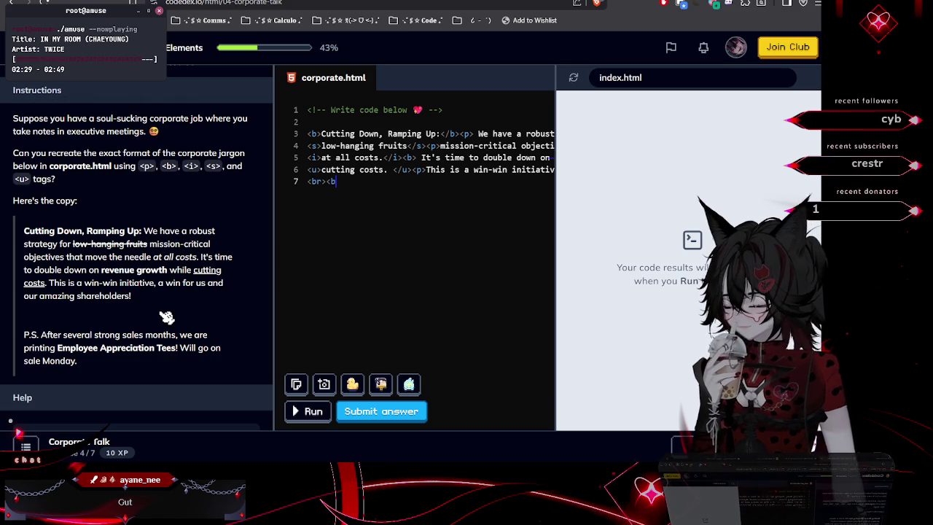
key(BackSpace)
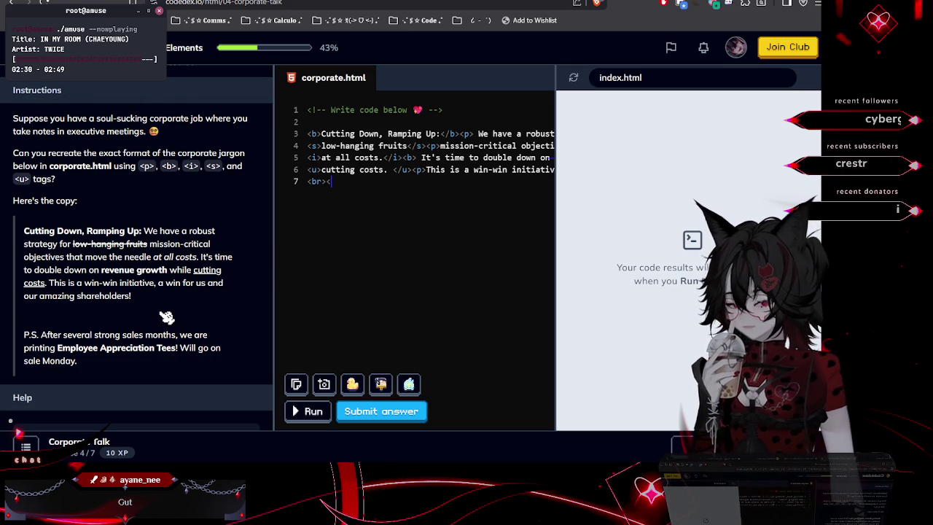
text(/b)
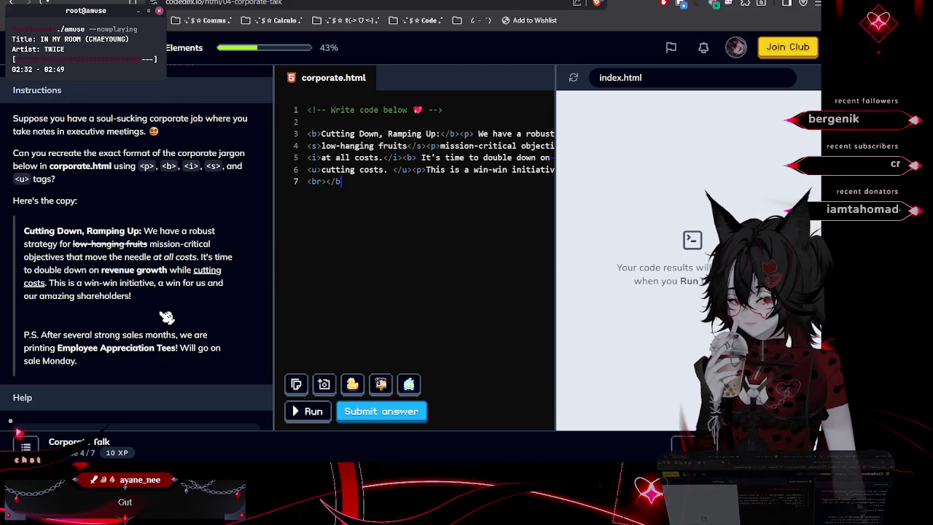
text(r>)
key(Return)
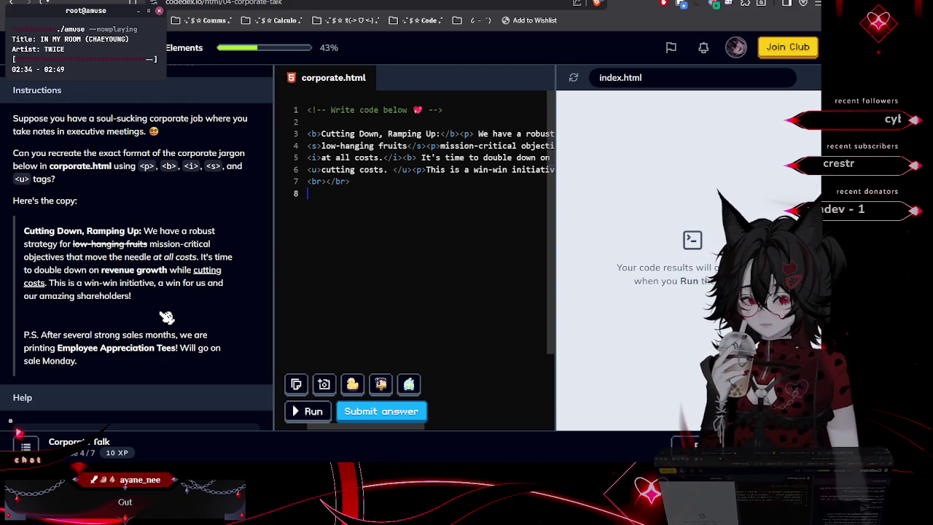
Select the P.S. sentence and begin a <p> tag on line 8
drag(24, 335, 61, 357)
key(ctrl+c)
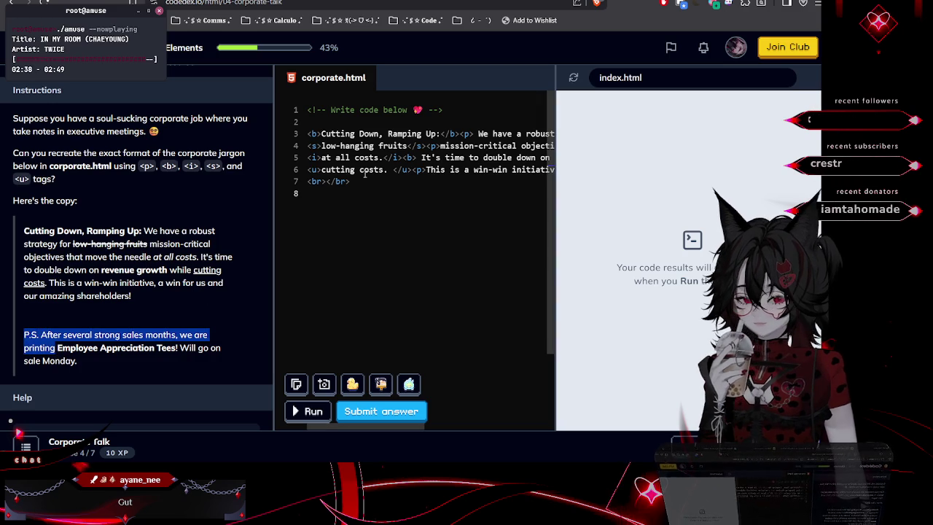
click(365, 184)
text(<)
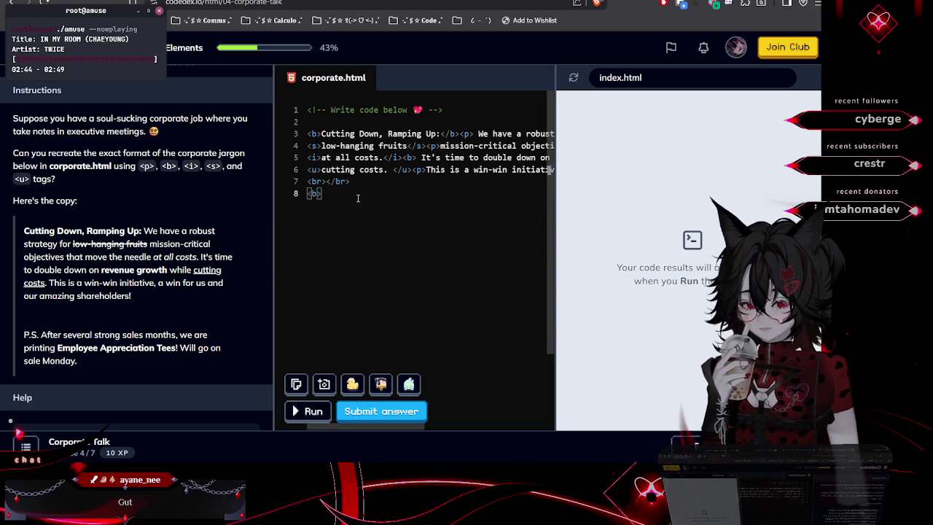
text(p)
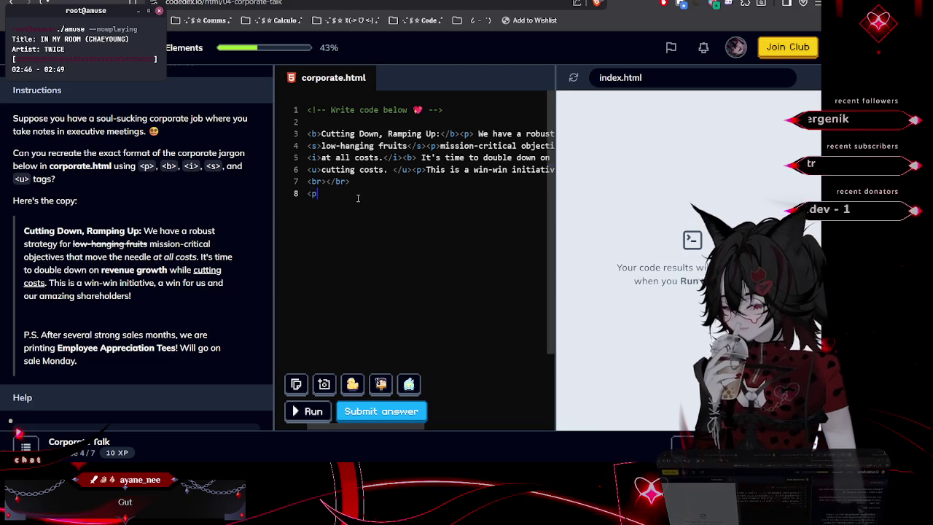
text(></p>)
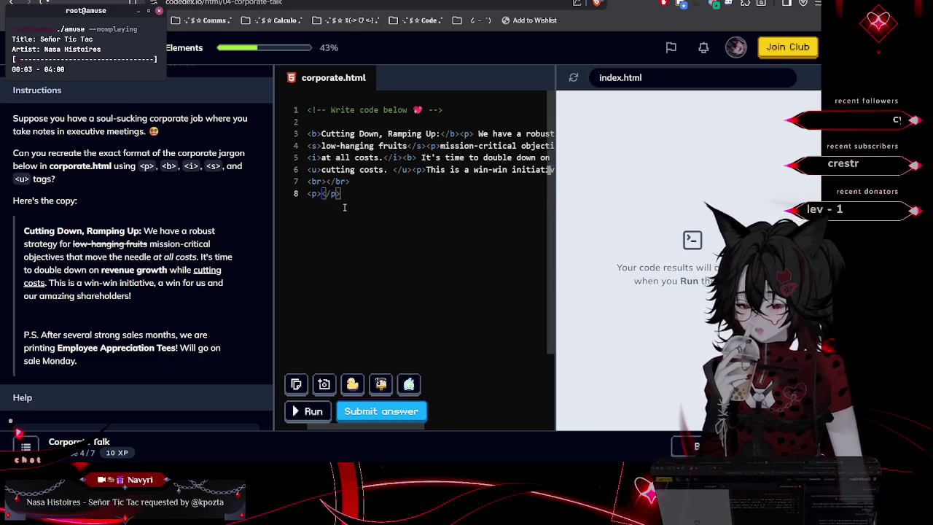
Paste the P.S. sentence into line 8's paragraph and start line 9
key(ctrl+v)
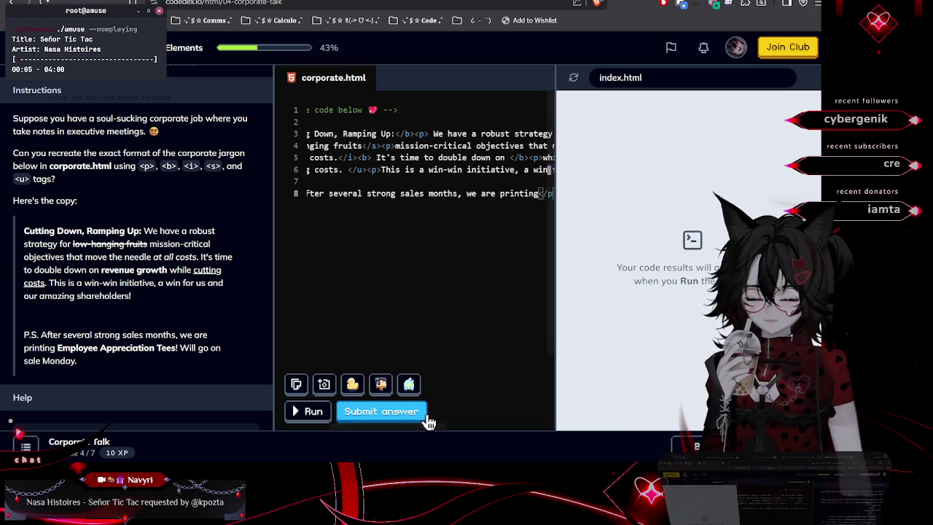
scroll(428, 423, right, 2)
key(Return)
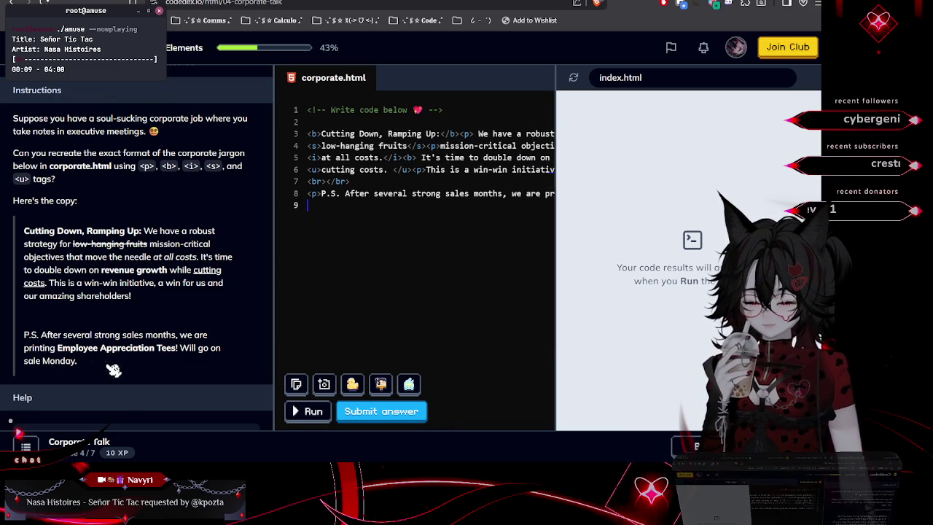
Add bold 'Employee Appreciation Tees' with its paragraph on line 9 and run the code
mouse_move(58, 348)
mouse_down()
mouse_move(173, 364)
mouse_move(182, 357)
mouse_up()
click(316, 210)
text(<)
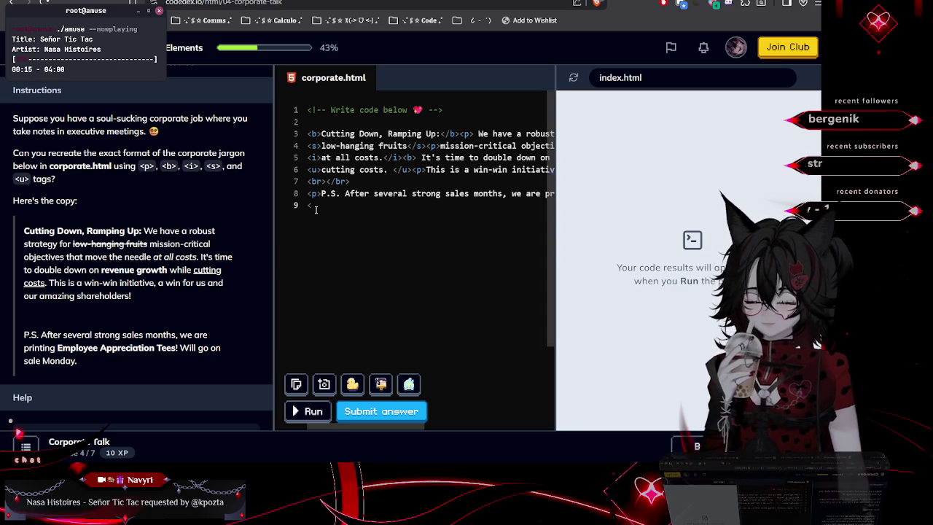
text(p>)
text(</b>)
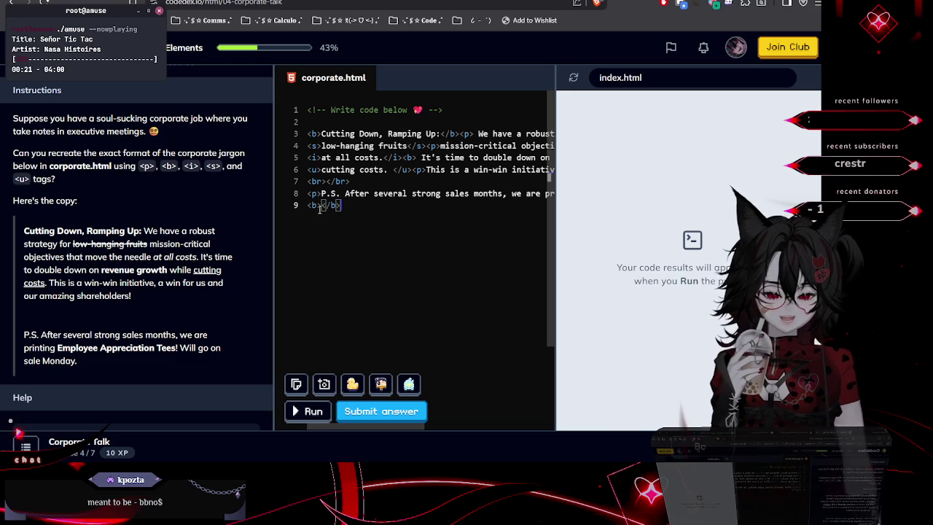
text(Employee Appreciation Tees)
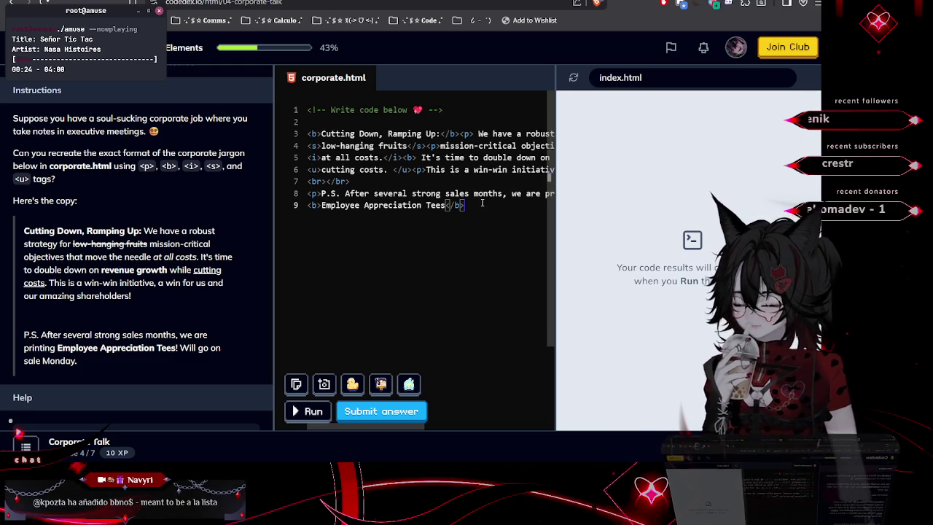
text(<p></p>)
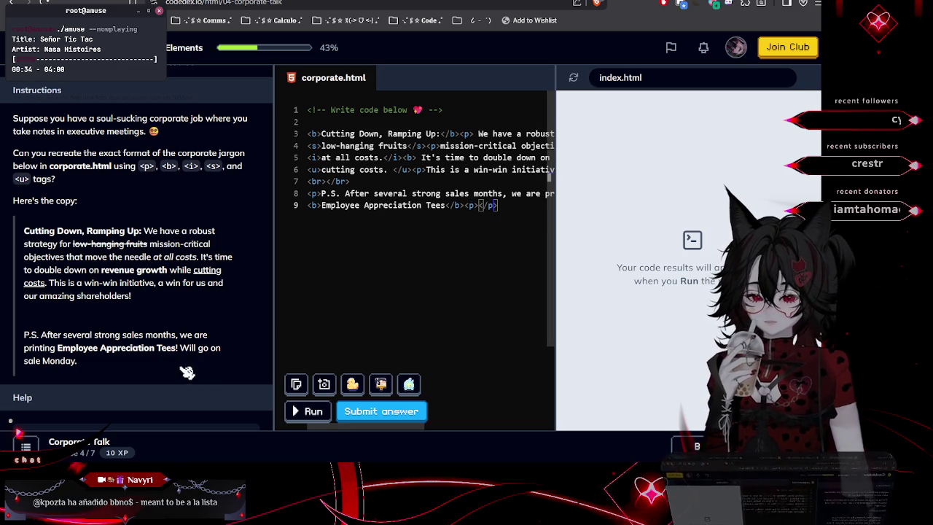
drag(181, 348, 231, 376)
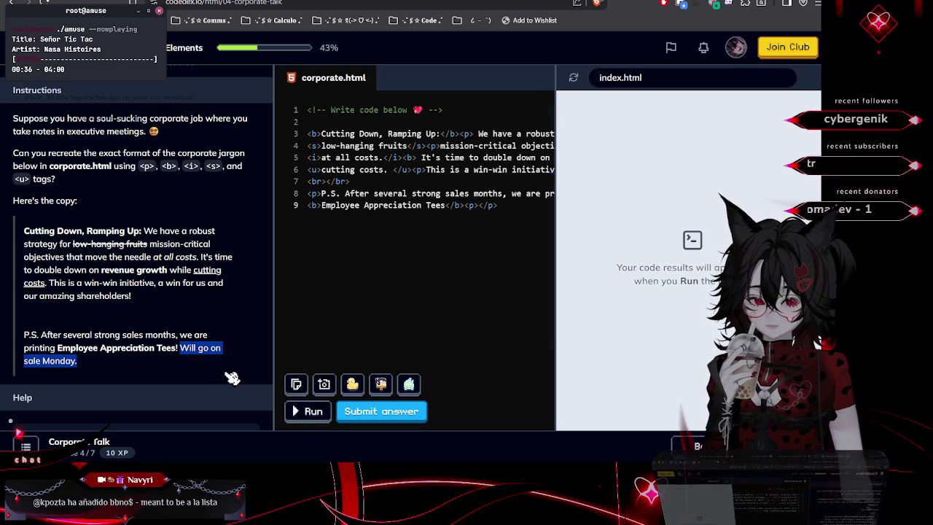
click(479, 207)
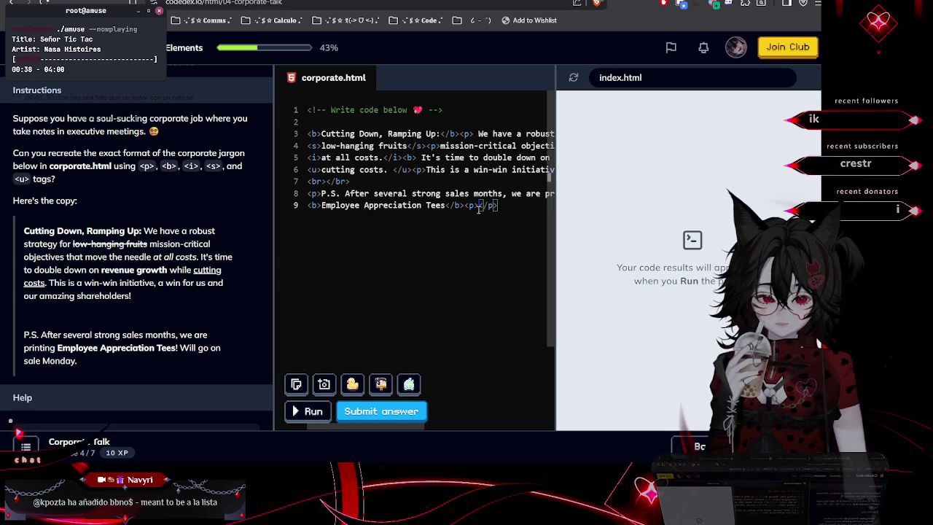
text(! Employee Appreciation Tees)
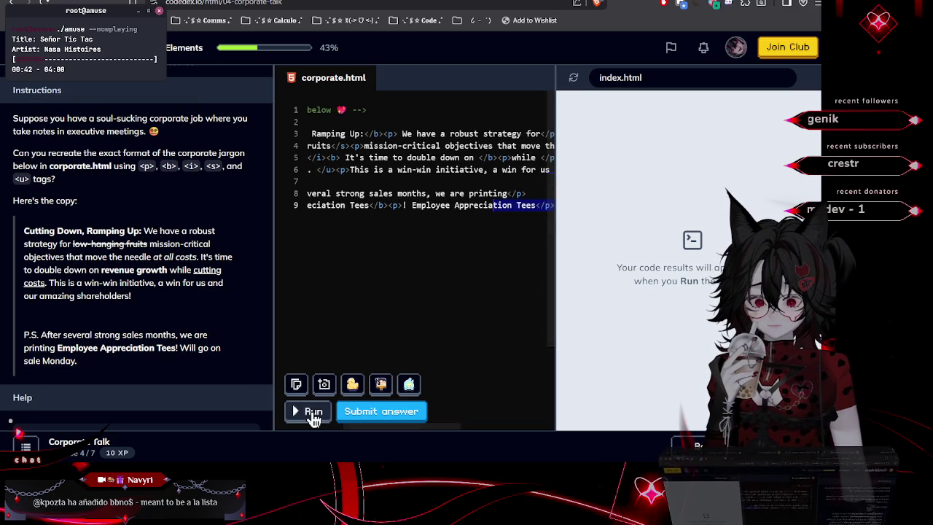
click(314, 412)
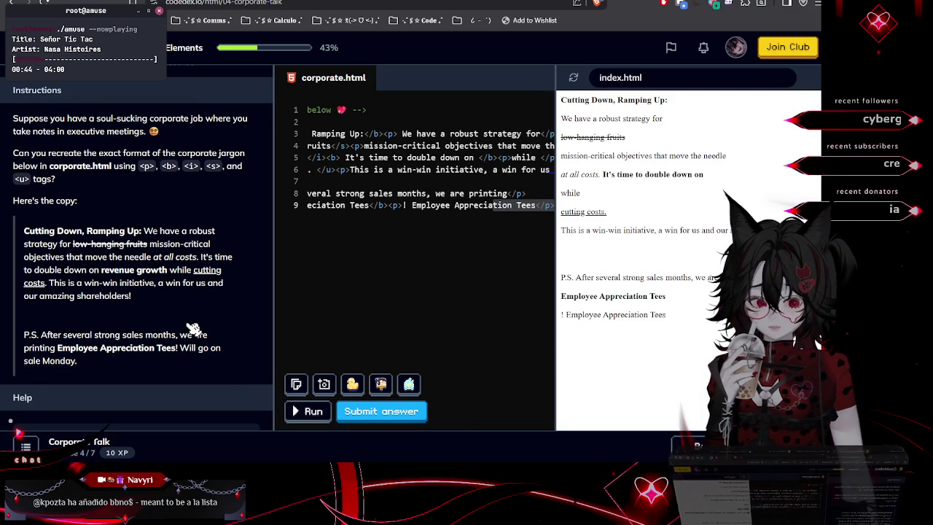
scroll(193, 328, up, 1)
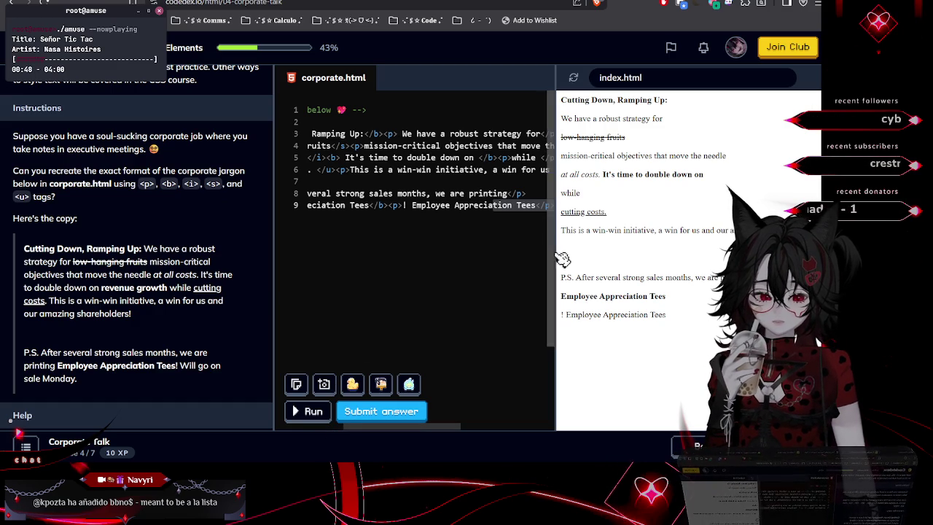
Scroll the Instructions panel back up to the four-tag classroom example
mouse_move(555, 256)
mouse_down()
mouse_move(499, 246)
mouse_move(530, 248)
mouse_up()
scroll(165, 310, up, 4)
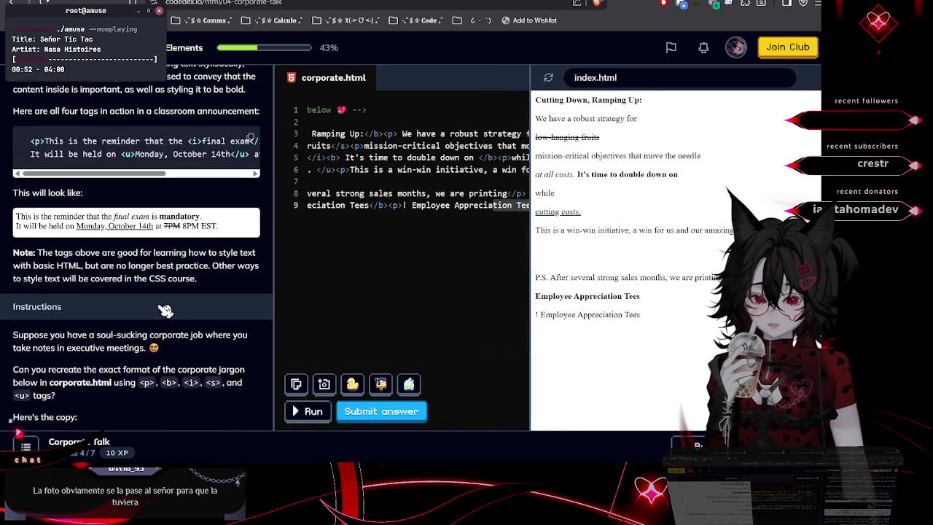
scroll(165, 309, up, 2)
drag(122, 268, 210, 272)
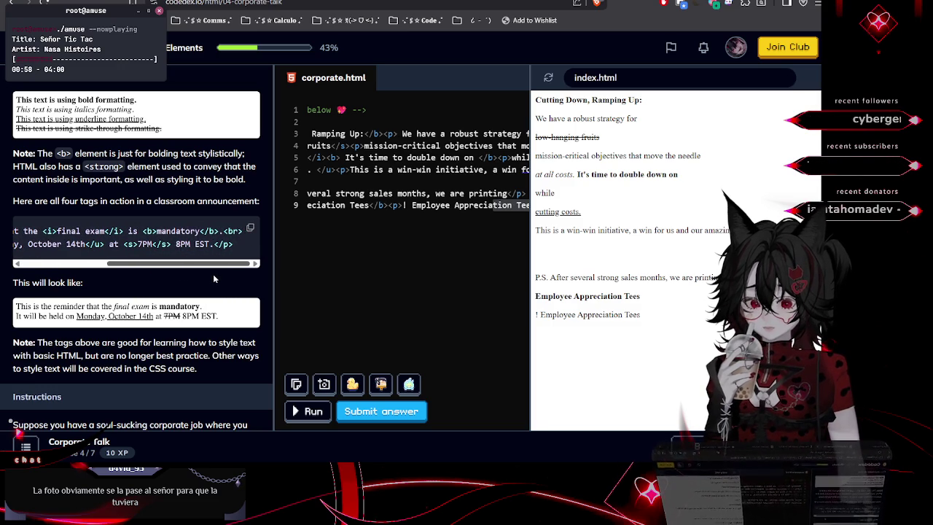
mouse_move(210, 276)
mouse_down()
mouse_move(102, 290)
mouse_move(142, 282)
mouse_move(221, 293)
mouse_up()
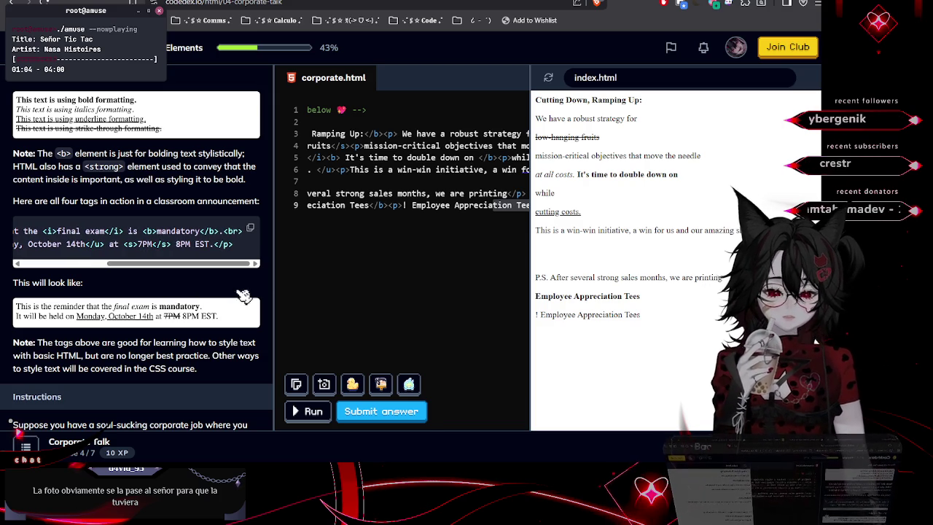
Widen the code editor by narrowing the preview and the instructions panels
drag(529, 244, 612, 244)
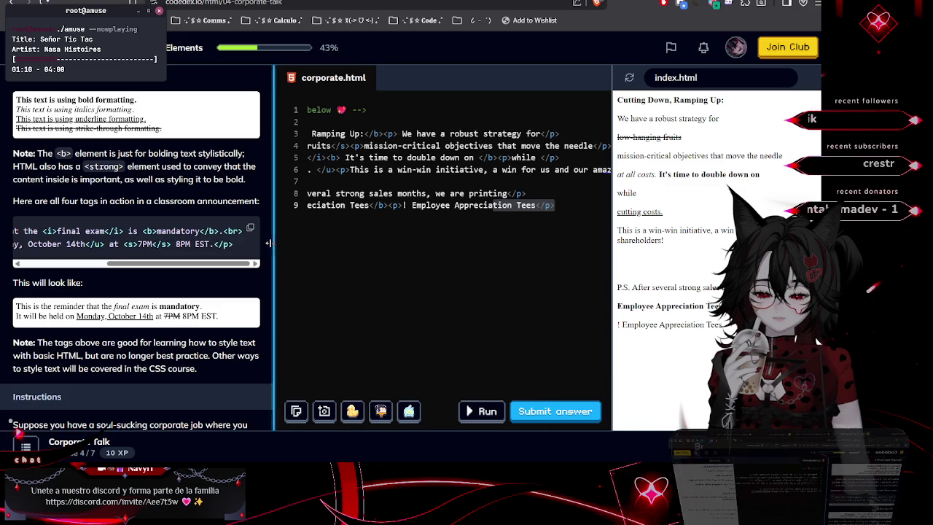
drag(268, 243, 218, 243)
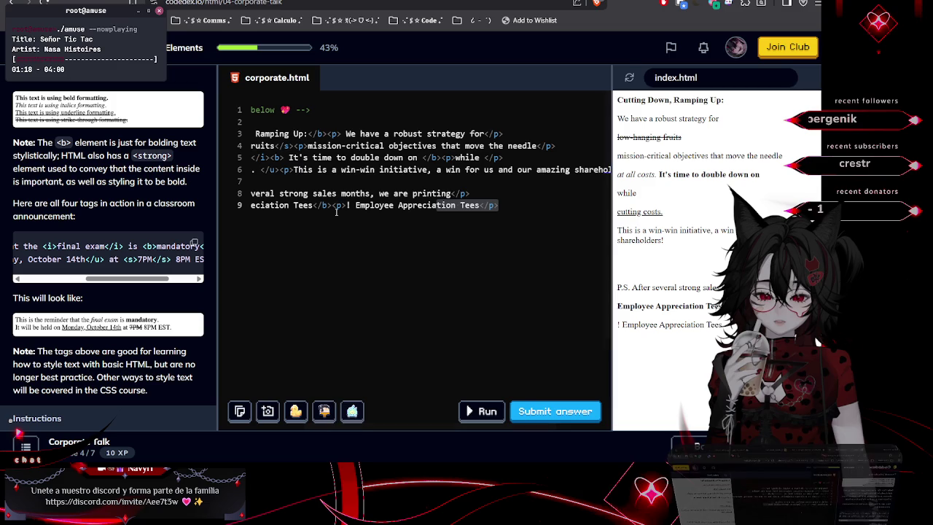
scroll(336, 211, left, 5)
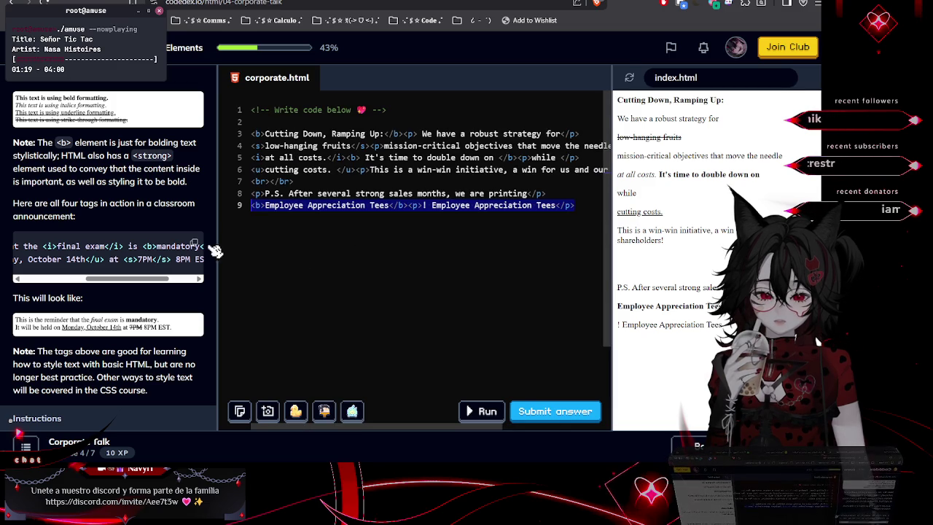
On line 3, move the <p> before <b> so the bold heading sits inside the paragraph
click(406, 133)
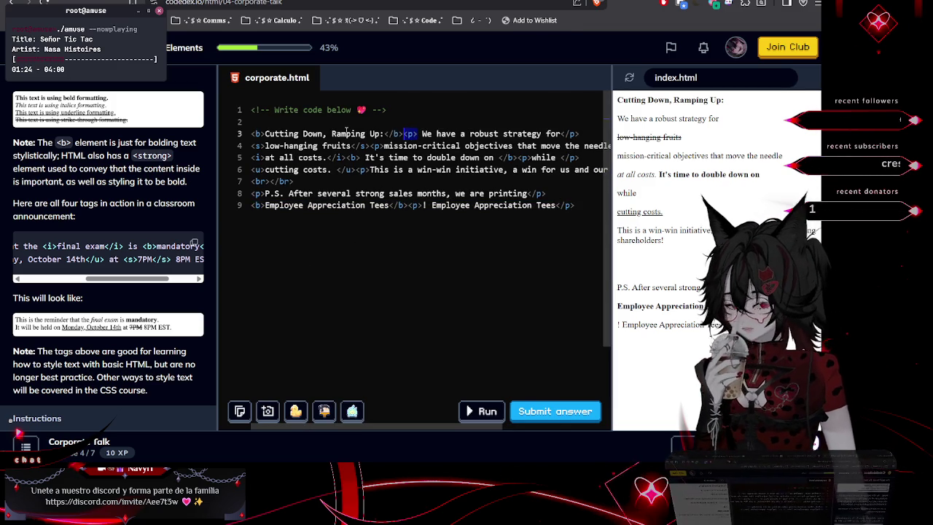
key(Delete)
key(Delete)
key(Delete)
double_click(259, 136)
text(p><b>)
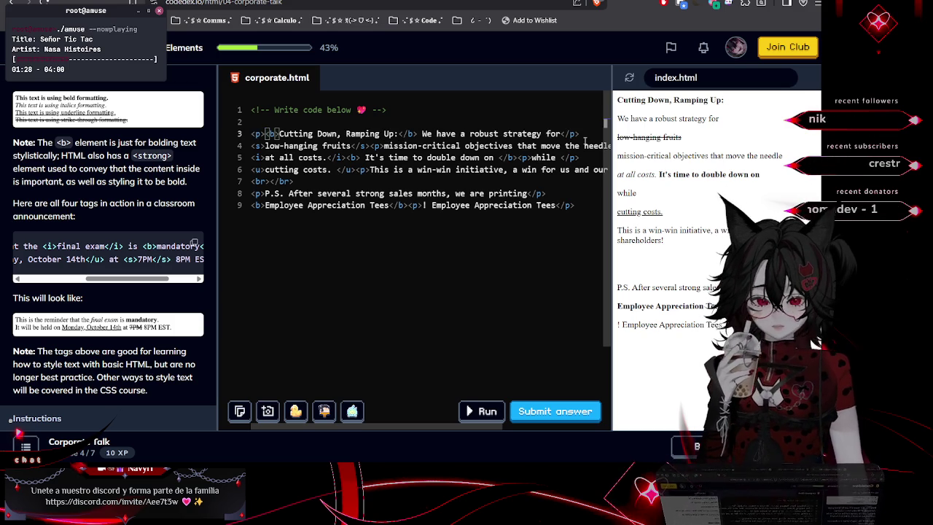
click(565, 134)
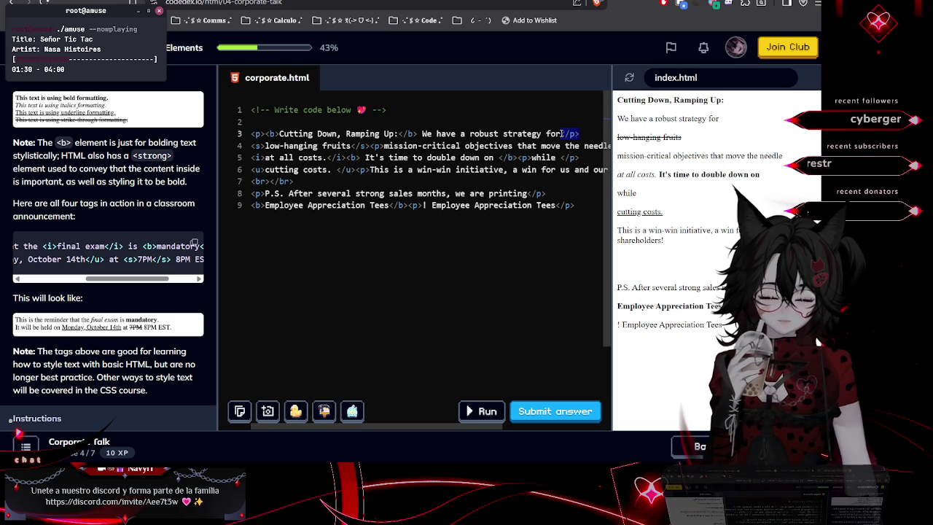
Delete the stray <p> and </p> tags on lines 4–5 and the space before </b>
click(252, 145)
click(376, 145)
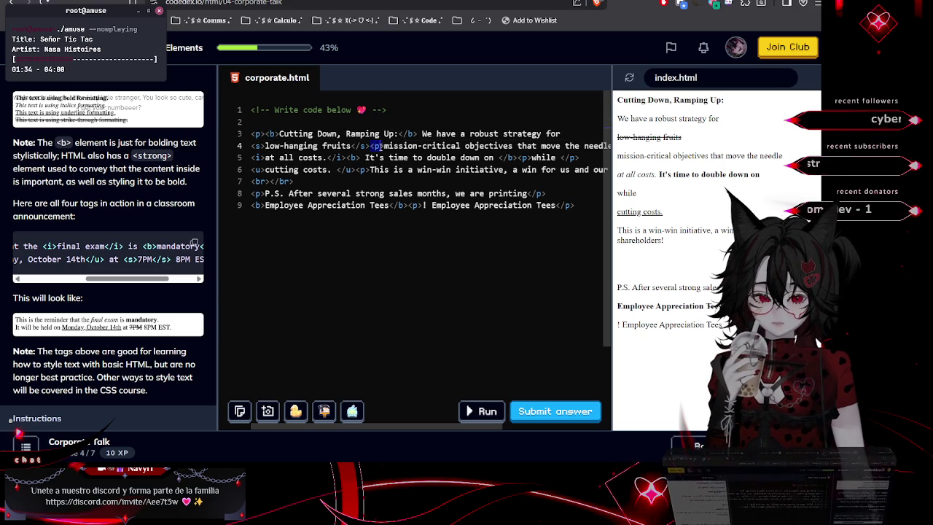
key(BackSpace)
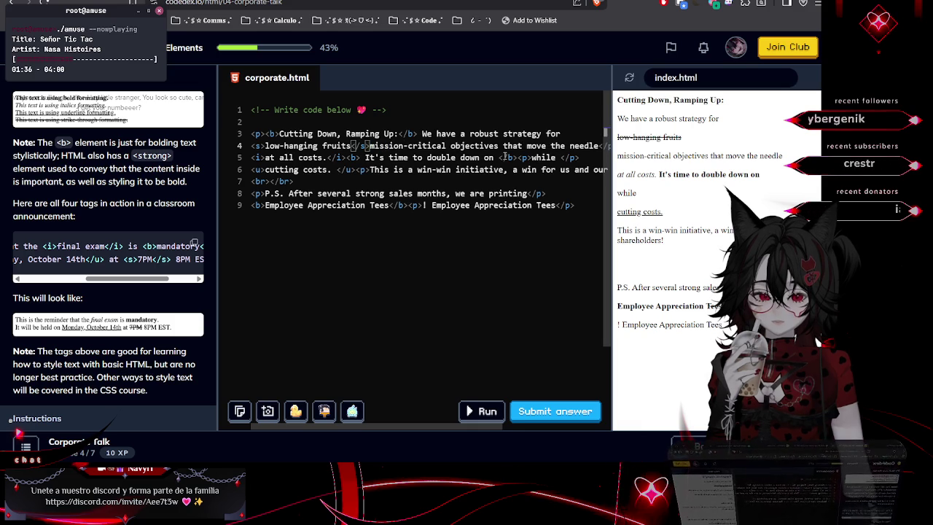
click(597, 145)
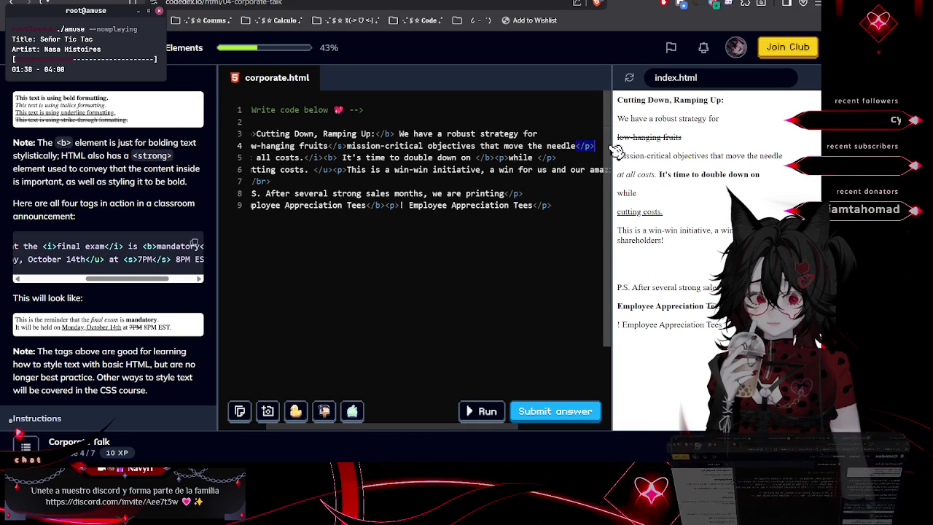
key(BackSpace)
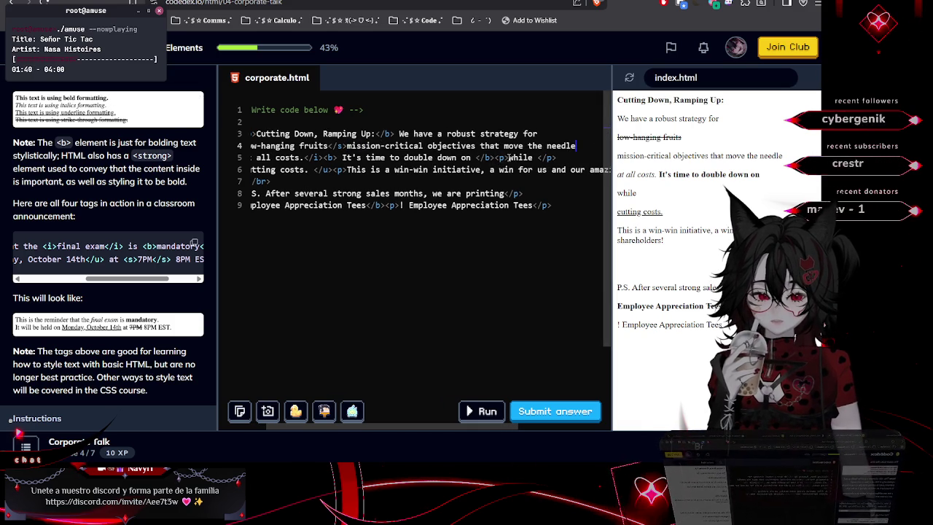
key(BackSpace)
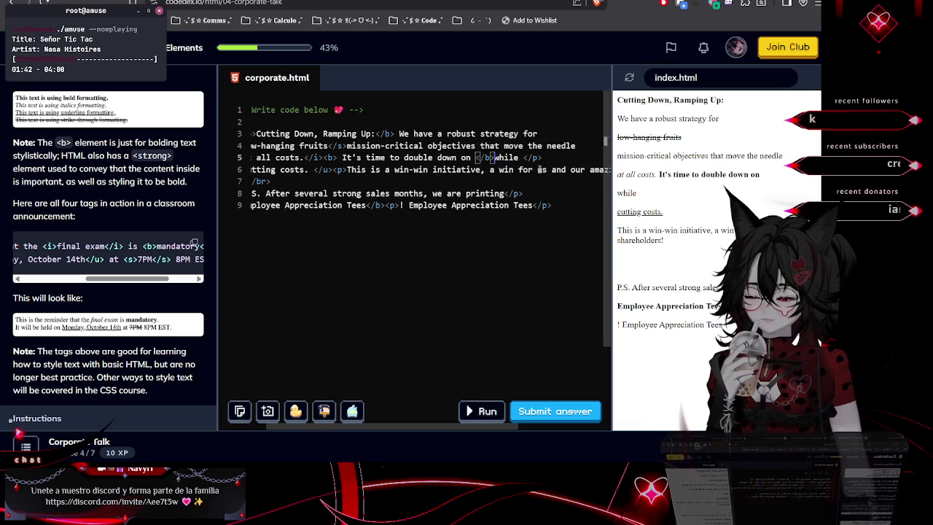
click(532, 158)
key(BackSpace)
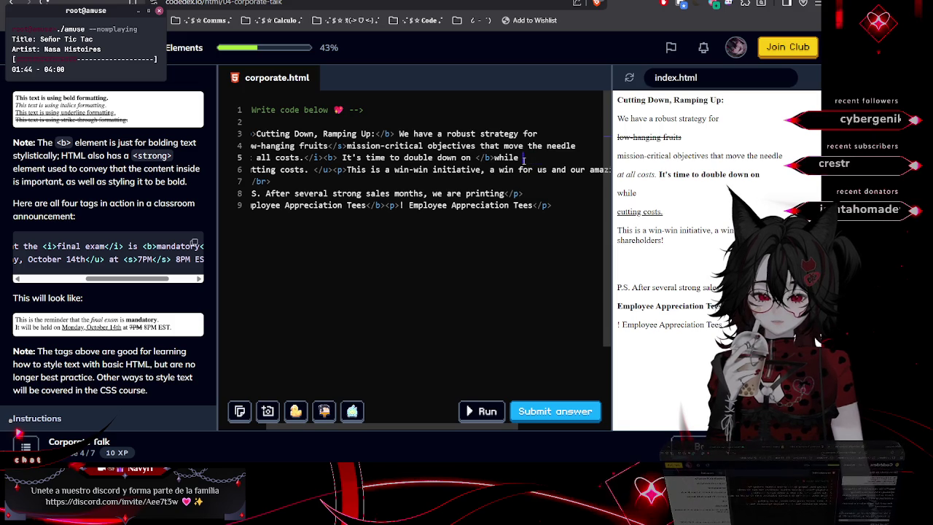
click(473, 157)
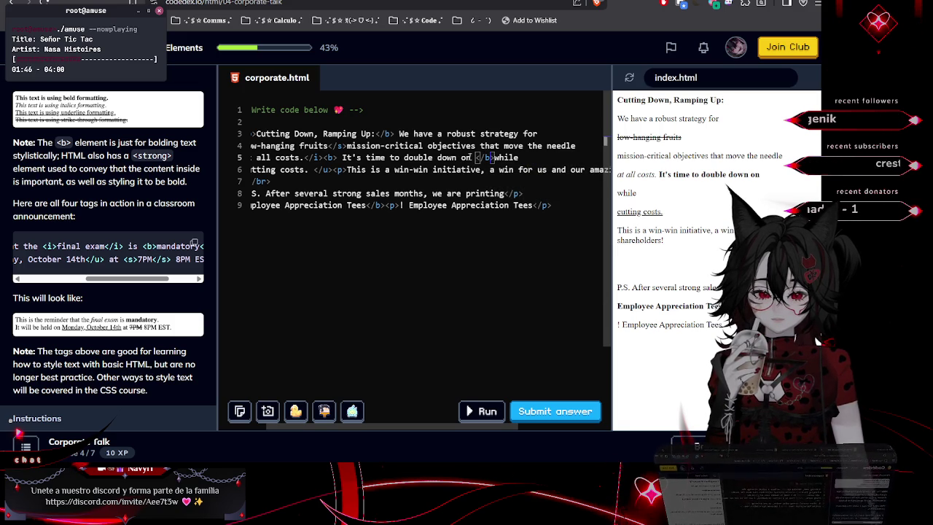
key(BackSpace)
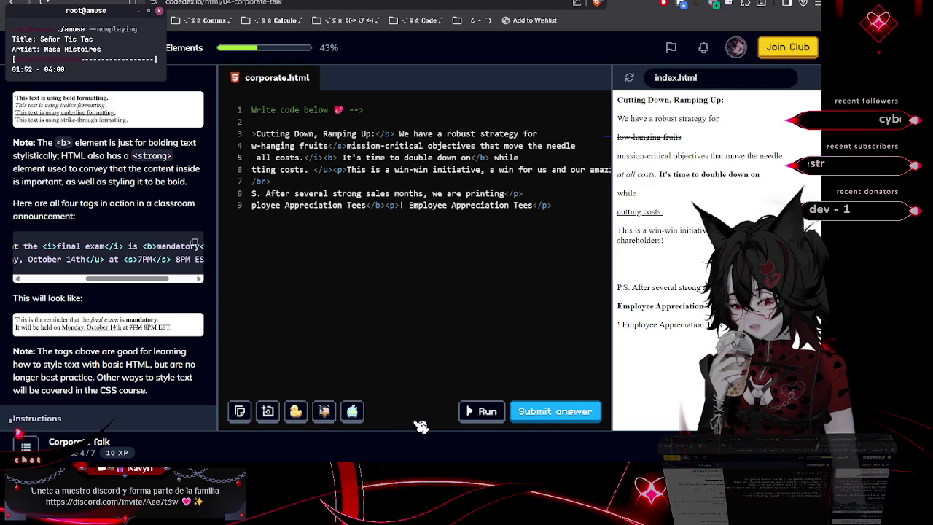
Remove the stray <p> on line 6 and check the paragraph's closing tag pairing
click(334, 172)
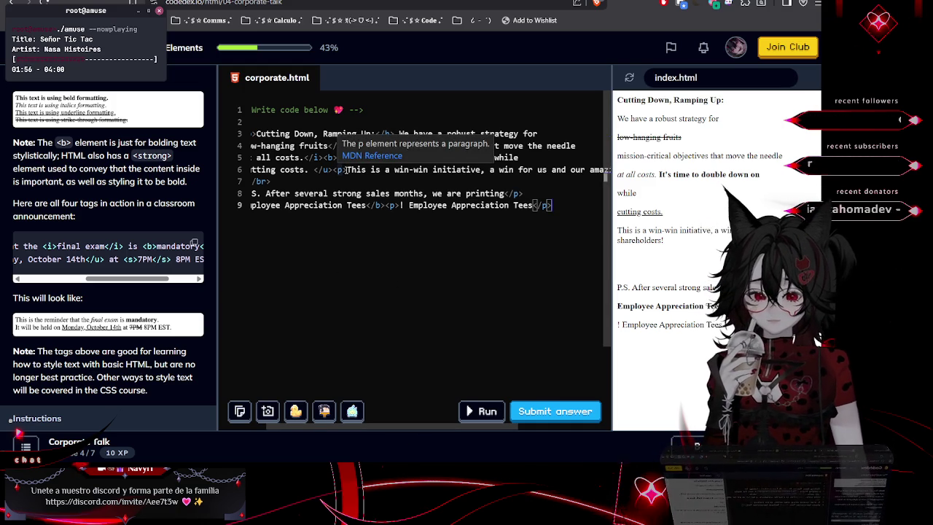
drag(346, 169, 334, 170)
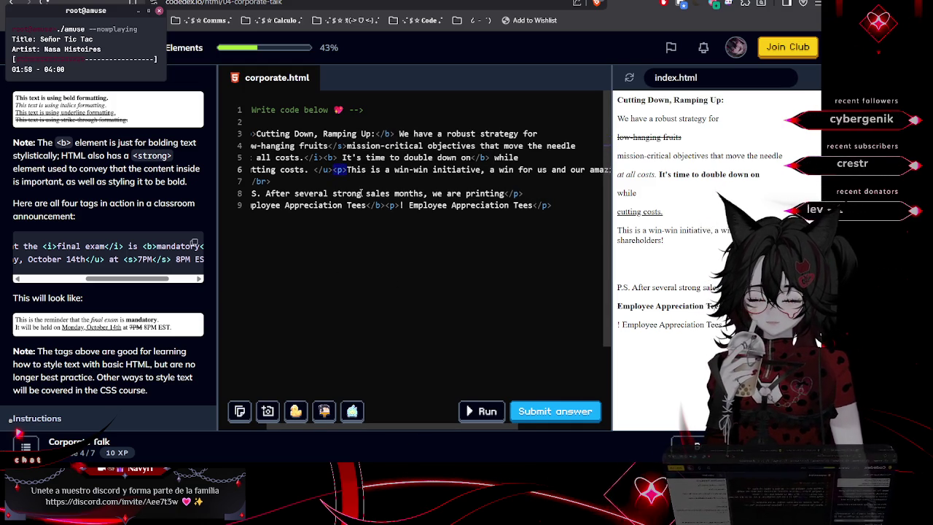
key(BackSpace)
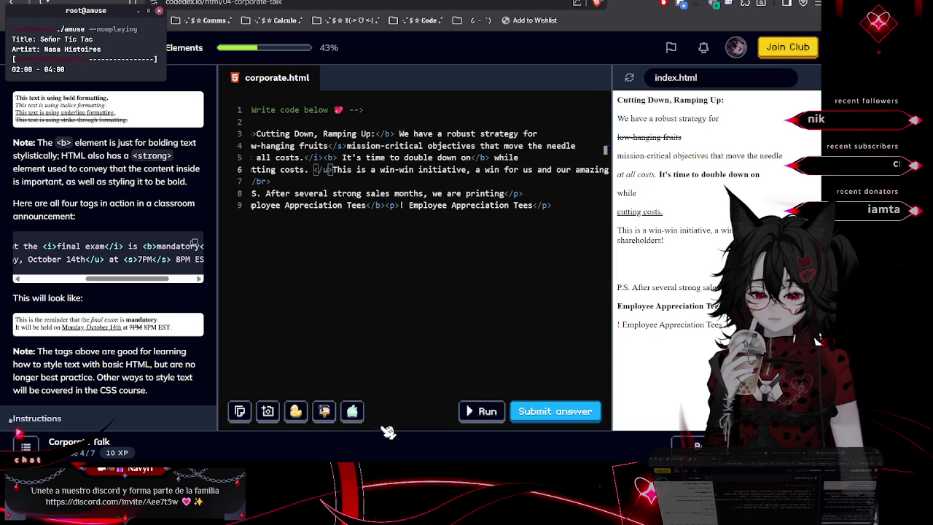
click(450, 321)
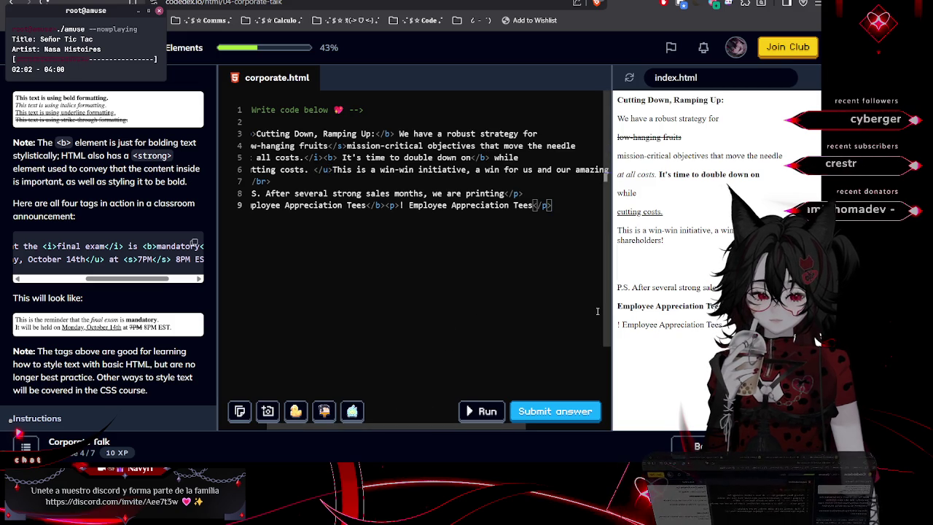
click(538, 169)
key(End)
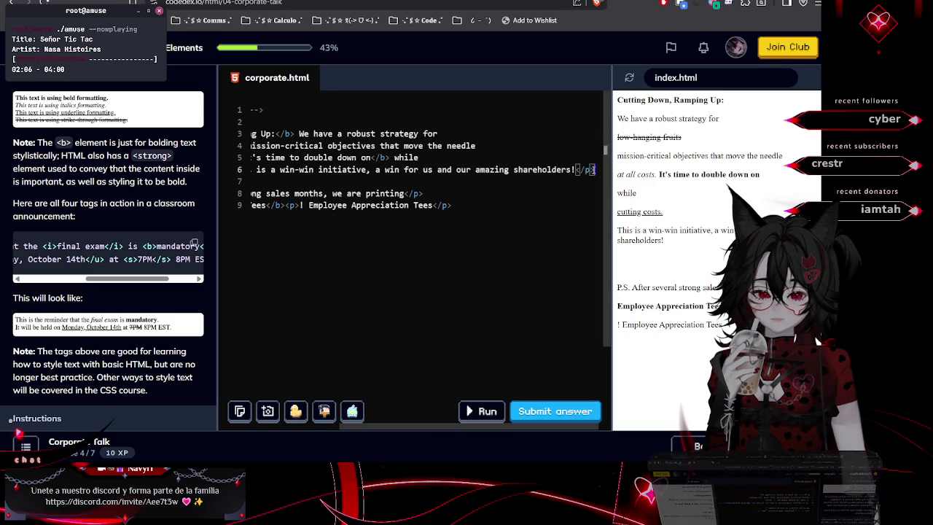
drag(363, 156, 217, 156)
Delete the </p> ending line 8 and the <p> after </b> on line 9, then rerun the preview
click(264, 133)
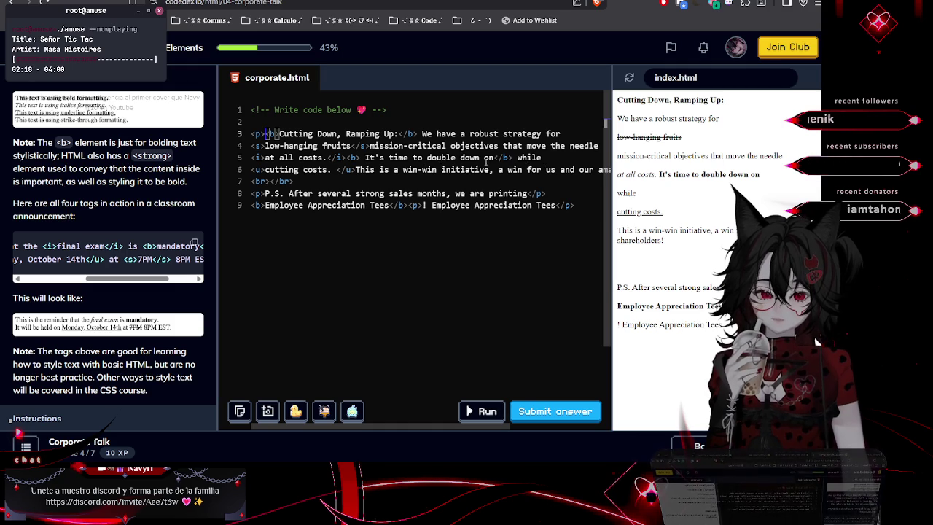
mouse_move(487, 169)
mouse_down()
mouse_move(604, 170)
mouse_move(617, 181)
mouse_move(248, 171)
mouse_up()
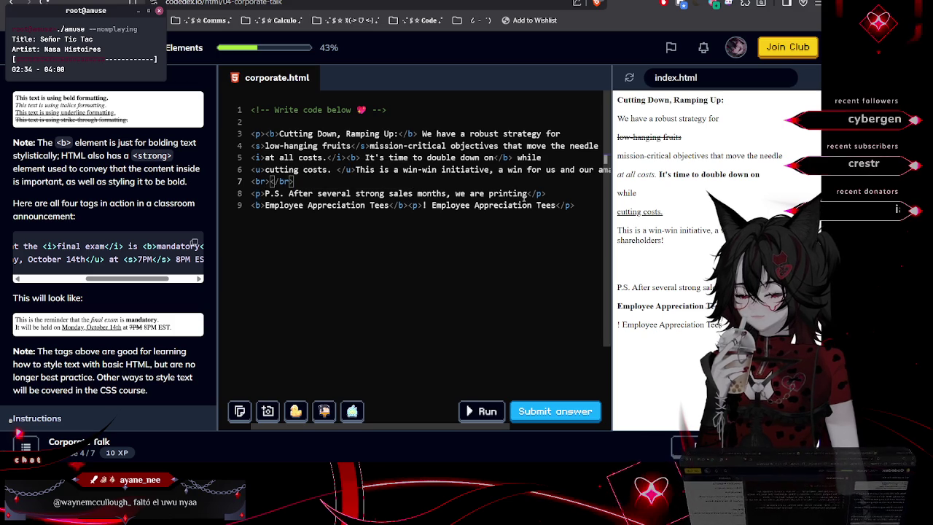
drag(527, 193, 554, 194)
key(BackSpace)
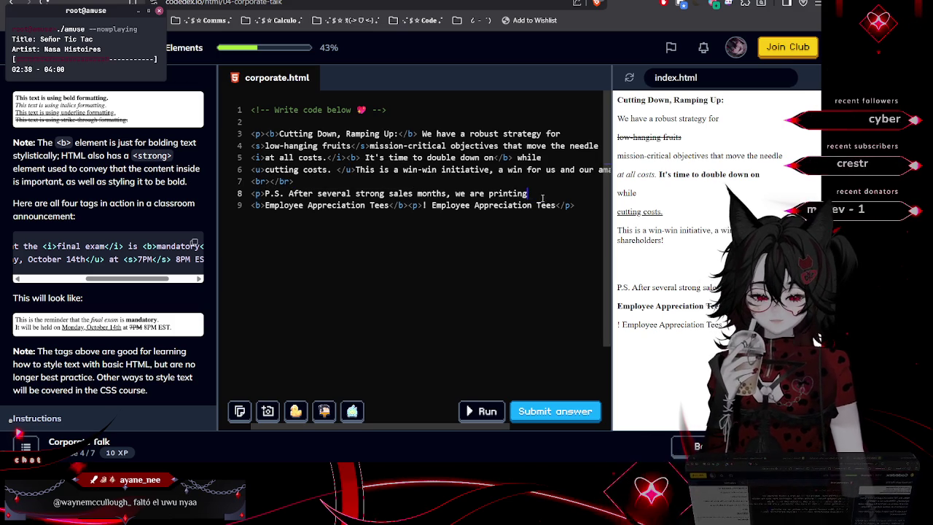
drag(423, 205, 410, 205)
key(BackSpace)
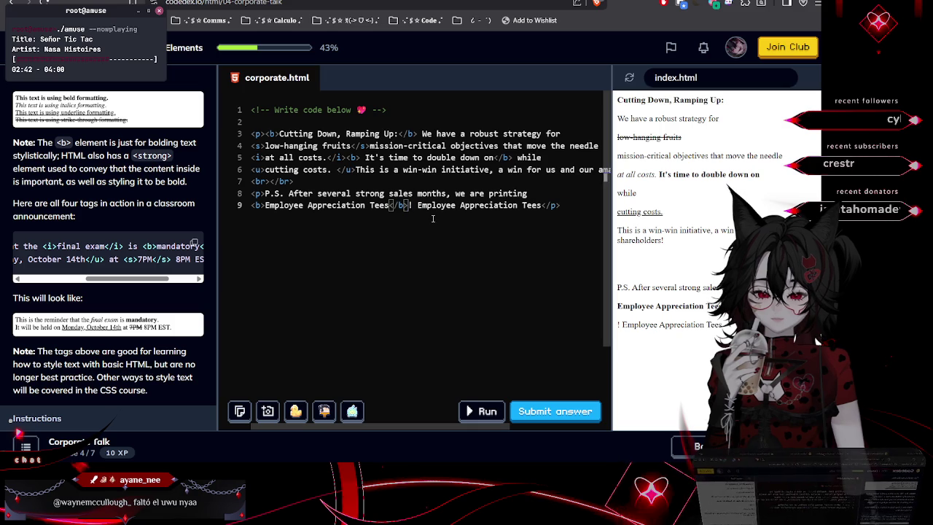
click(493, 412)
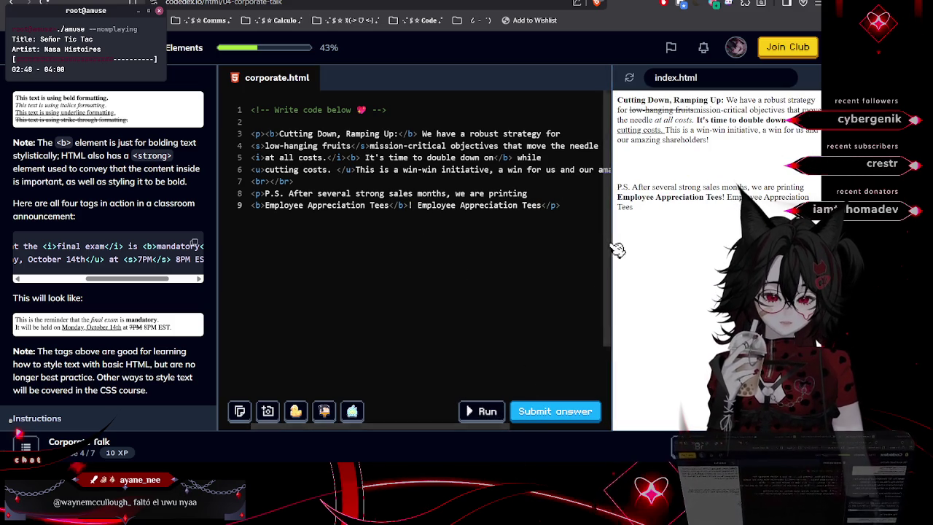
mouse_move(610, 245)
mouse_down()
mouse_move(454, 230)
mouse_move(510, 221)
mouse_up()
Paste <b>revenue growth</b> after 'double down on' in the jargon paragraph
scroll(196, 262, down, 4)
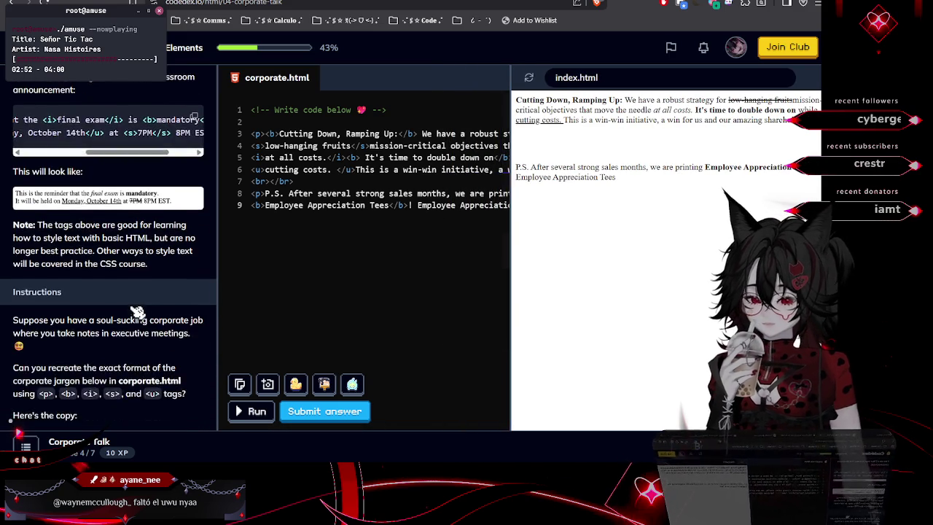
scroll(137, 311, down, 5)
scroll(85, 133, up, 1)
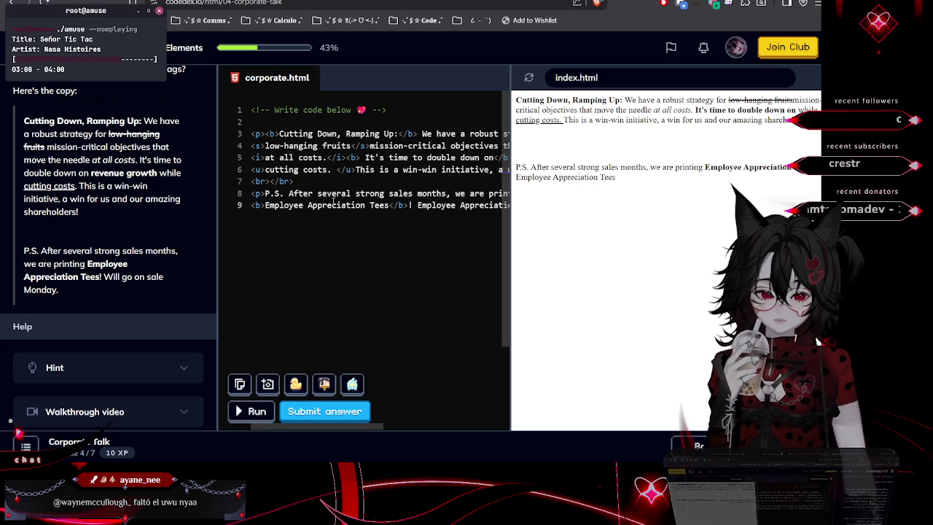
click(368, 146)
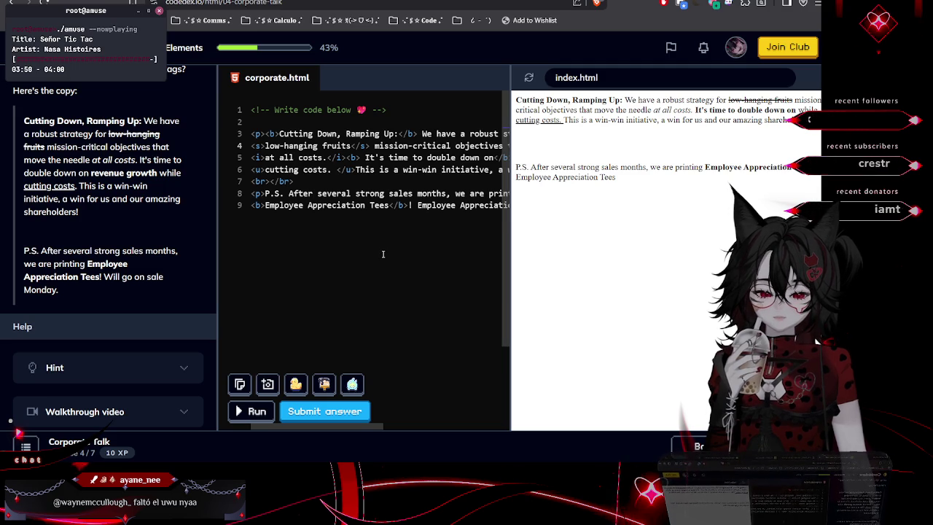
key(ctrl+v)
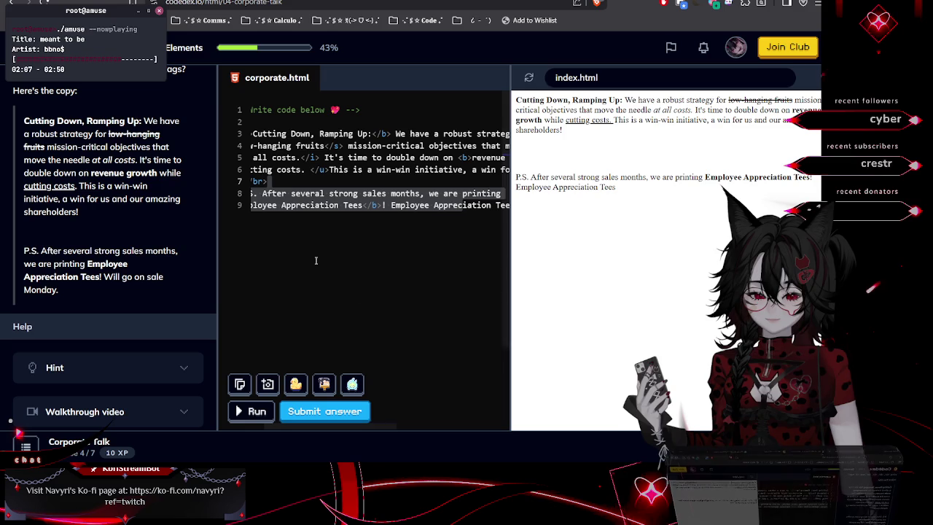
Replace line 9's repeated tees text with 'Will go on sale Monday.', then run and submit
click(431, 206)
key(End)
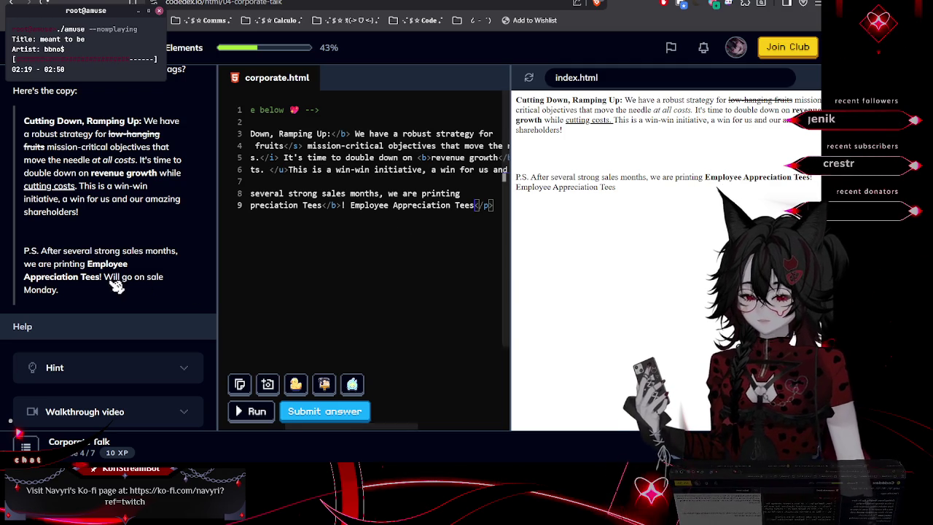
drag(103, 278, 139, 299)
key(ctrl+c)
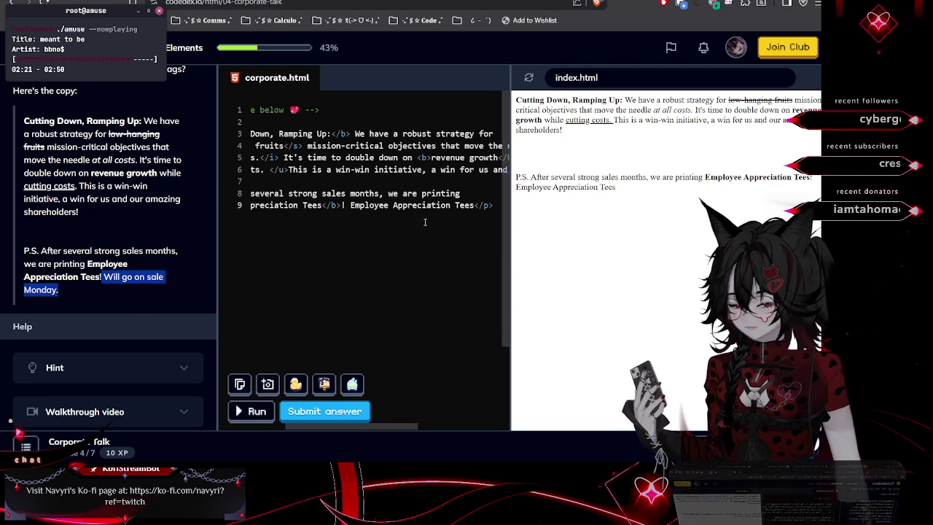
drag(350, 204, 474, 206)
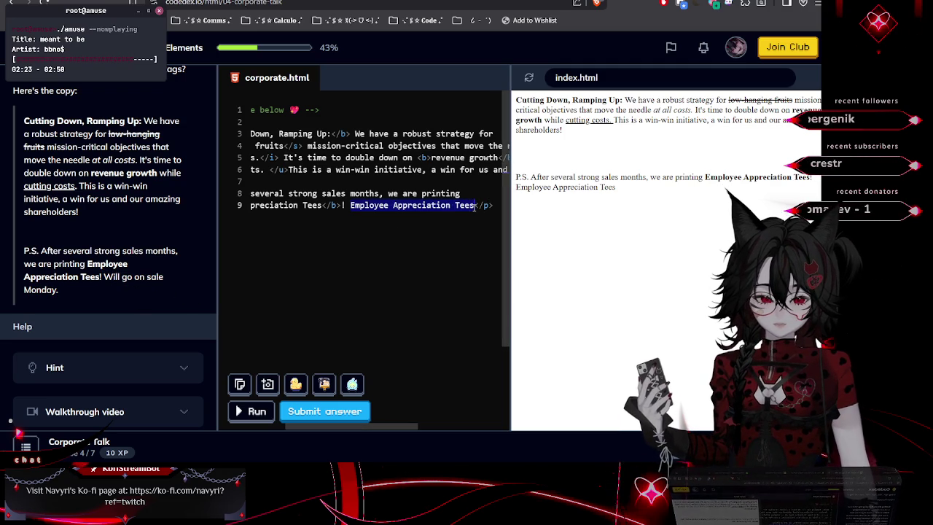
key(ctrl+v)
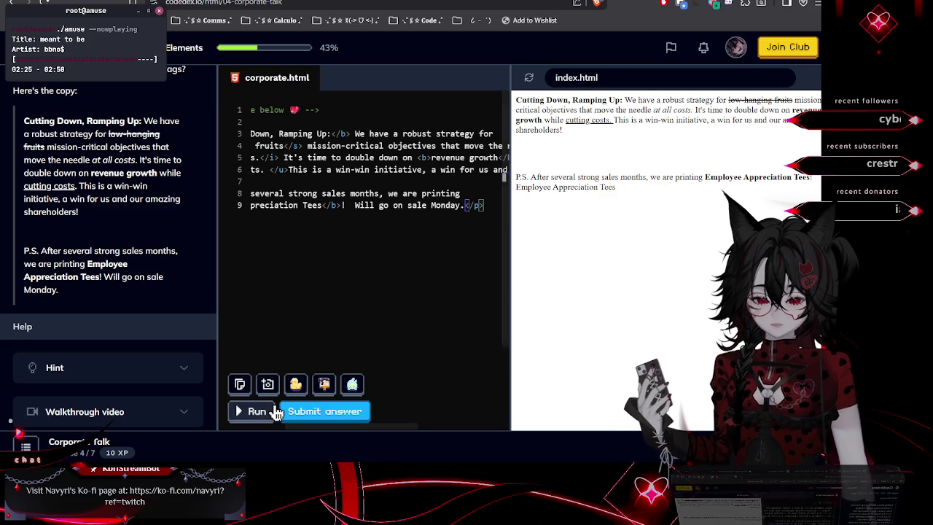
click(259, 412)
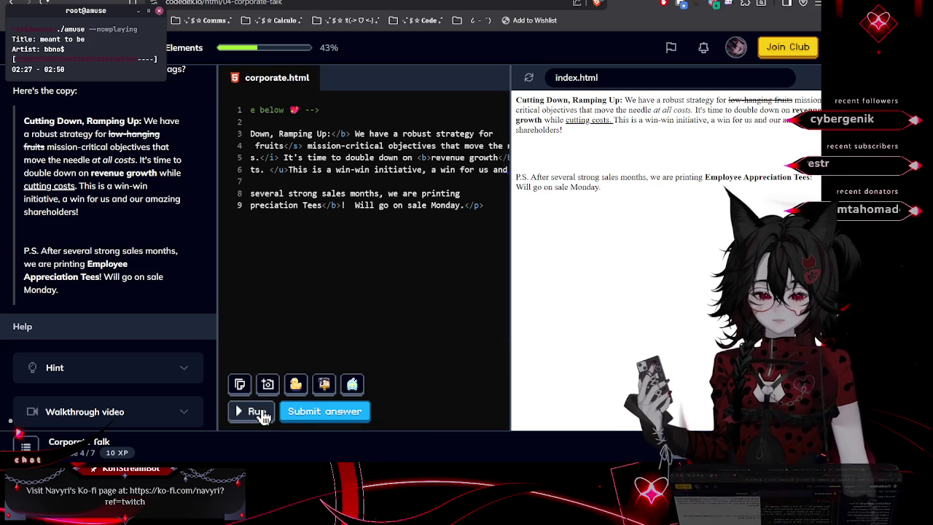
click(297, 414)
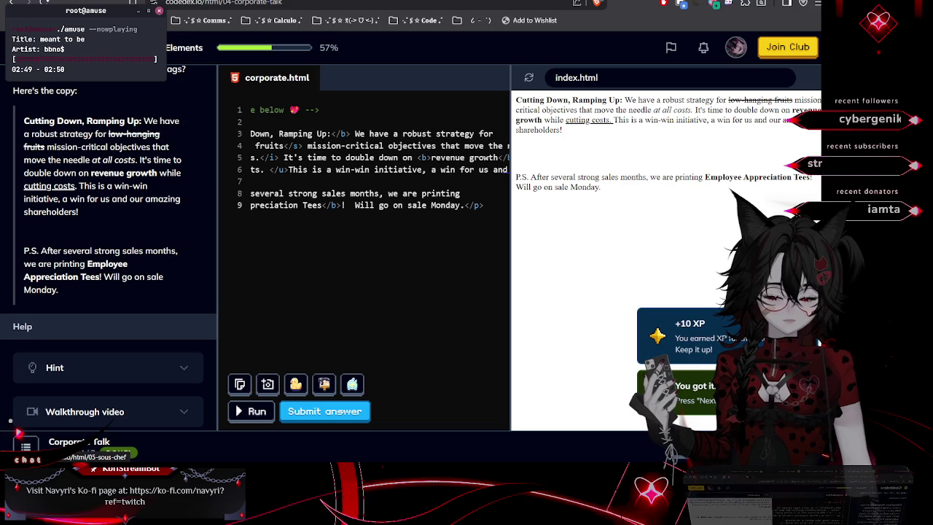
Continue to the 05 Sous-Chef lesson on HTML lists
click(103, 430)
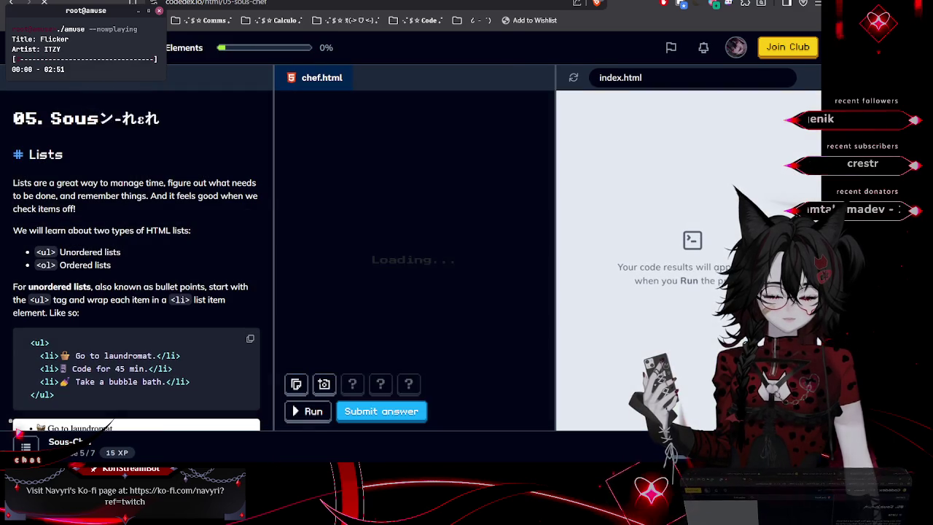